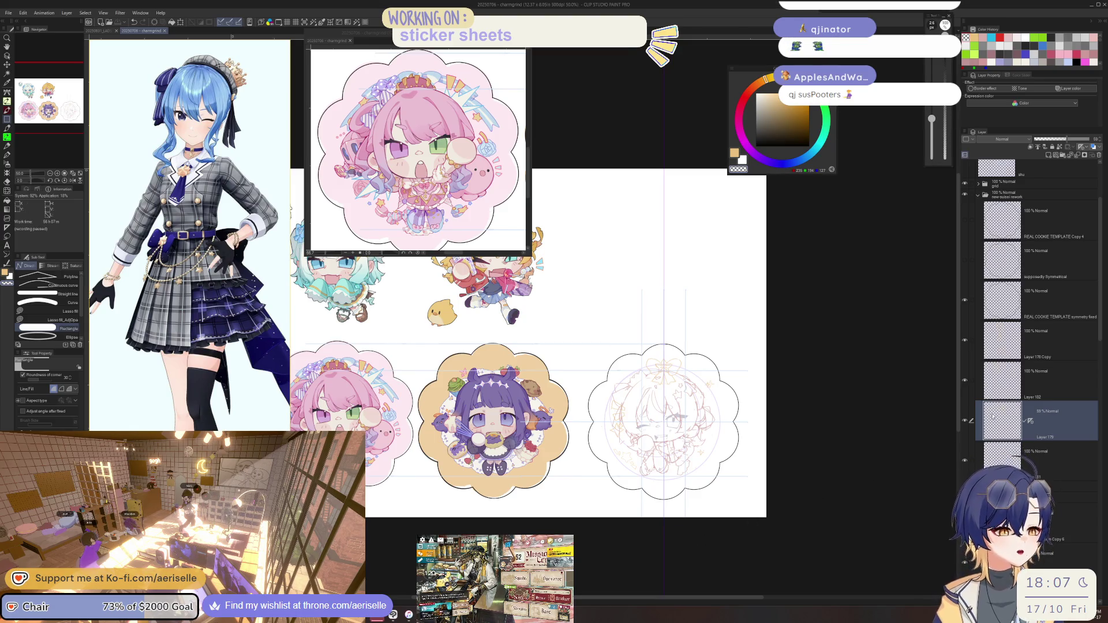
scroll(693, 436, "up", 1)
scroll(692, 437, "up", 1)
scroll(685, 444, "down", 1)
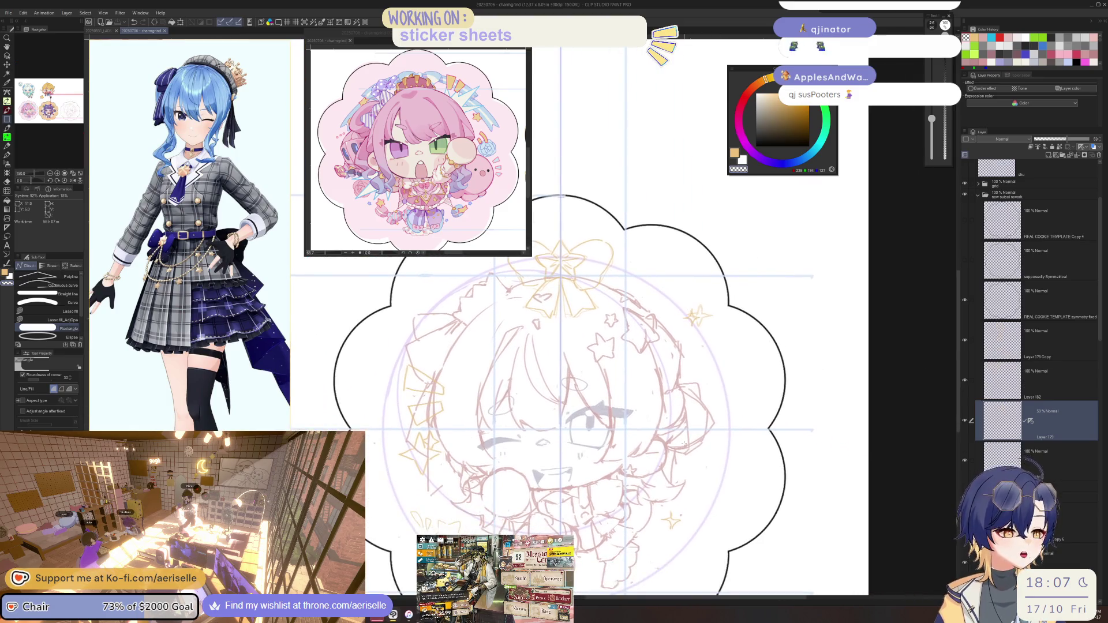
- Hide the blue guide-line layer over the cookie sketch and switch over to Adobe Illustrator
left_click(971, 185)
scroll(615, 555, "down", 2)
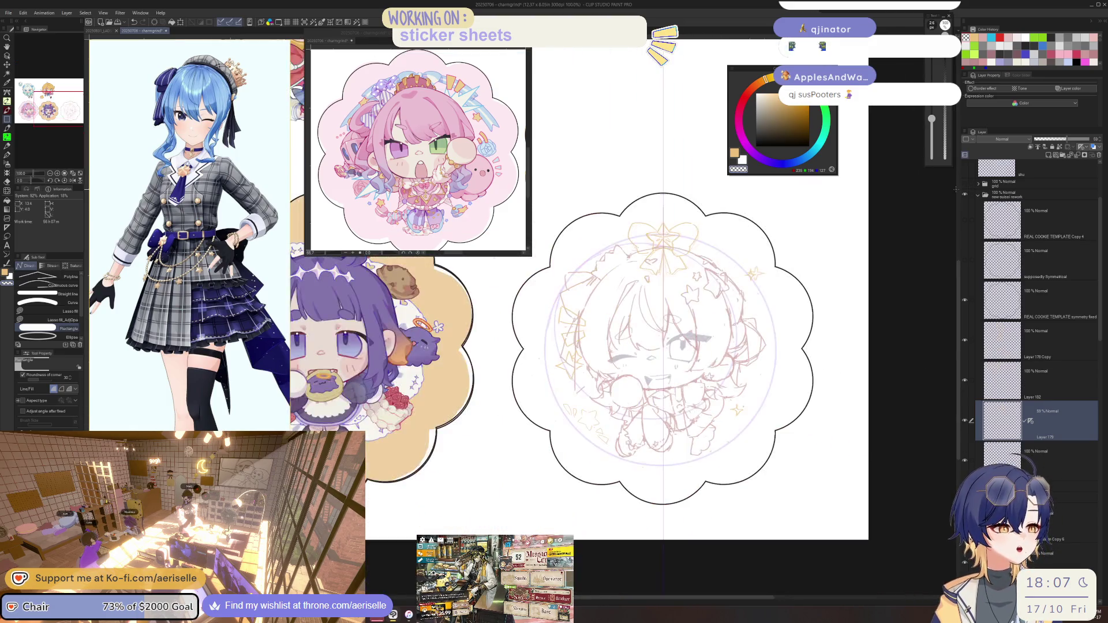
scroll(615, 554, "up", 1)
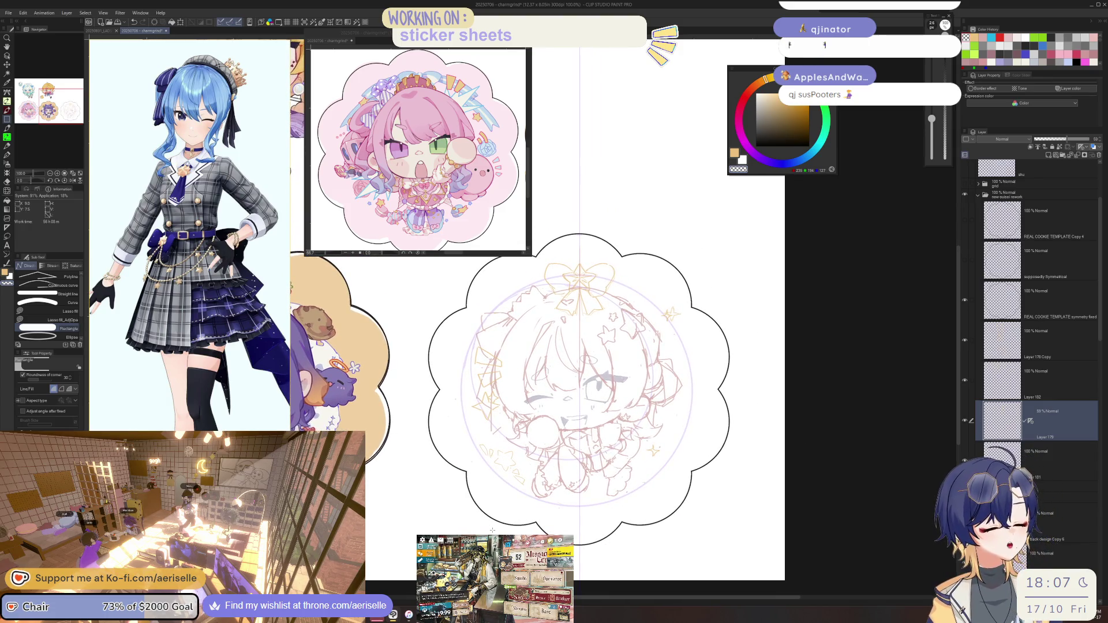
scroll(606, 346, "down", 1)
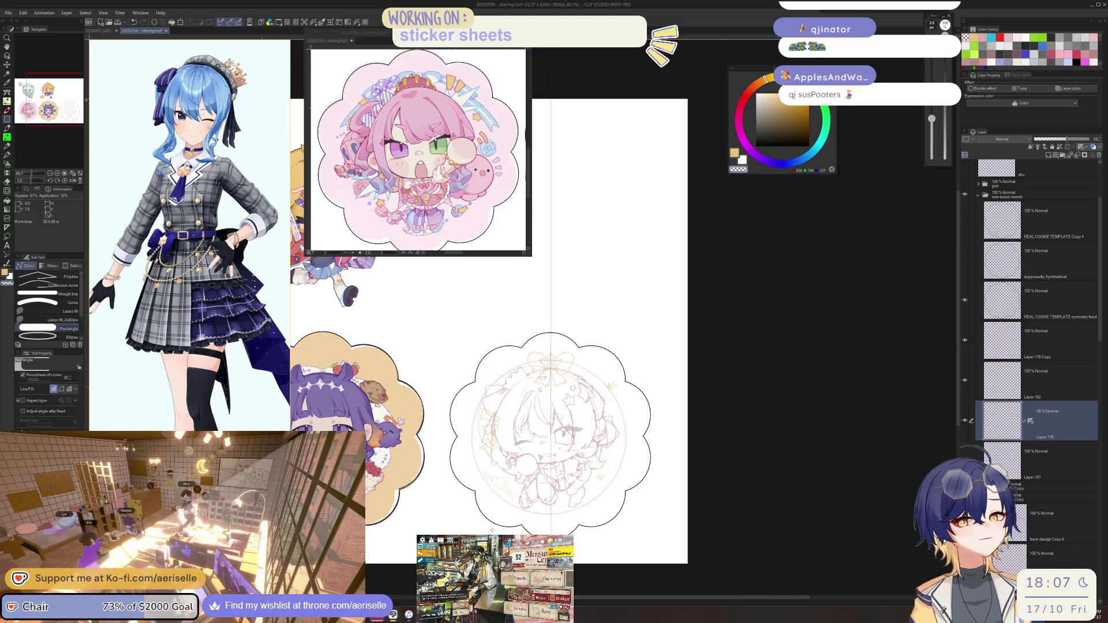
key("alt+Tab")
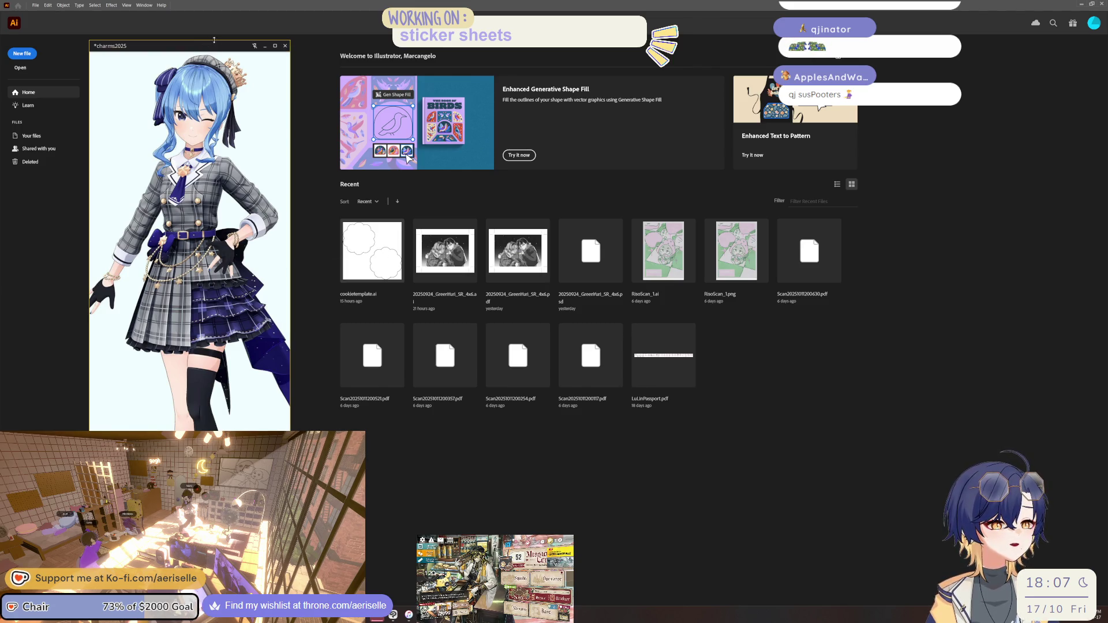
- Move the reference window aside and select the red cloud shape for curved-path editing
left_click_drag(214, 40, 127, 378)
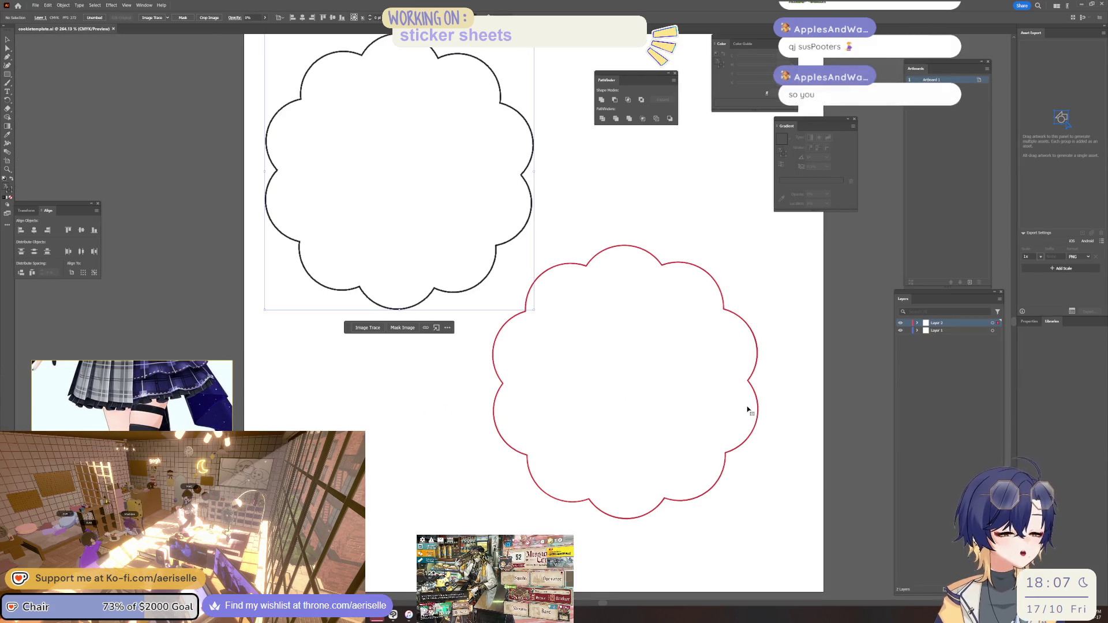
left_click(750, 411)
key("a")
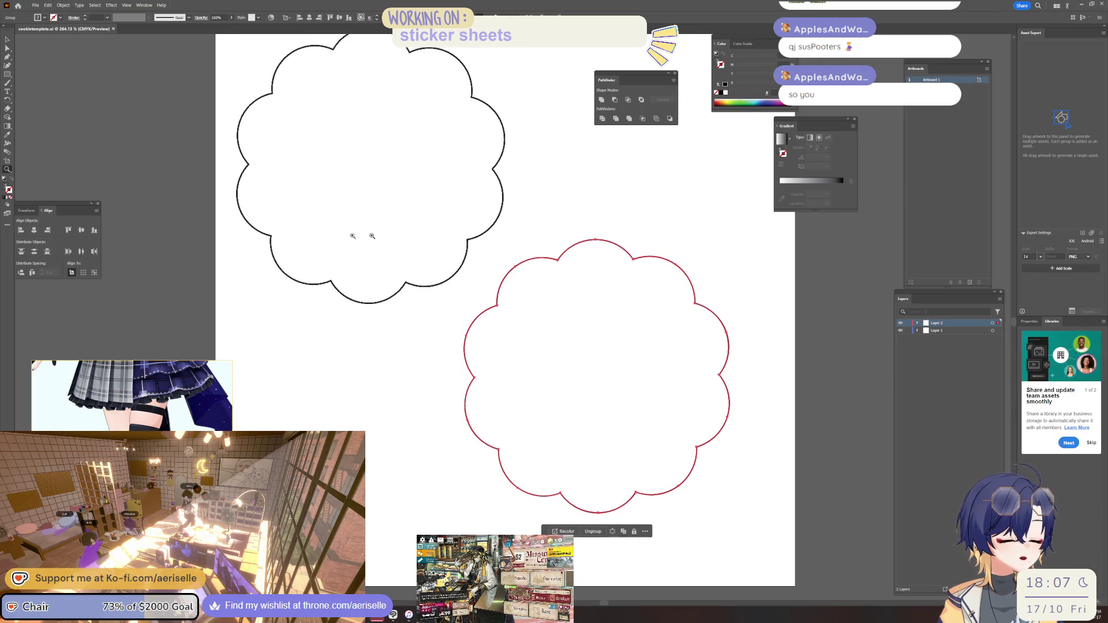
left_click(8, 66)
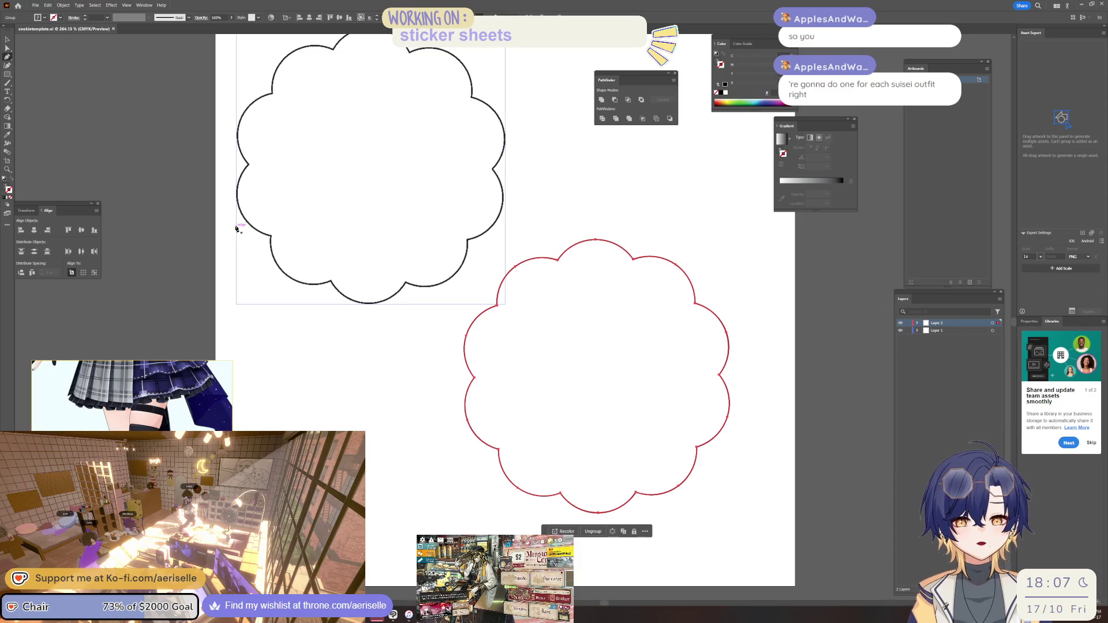
- Add a new empty third layer and start a path at the red cloud's top
left_click(968, 590)
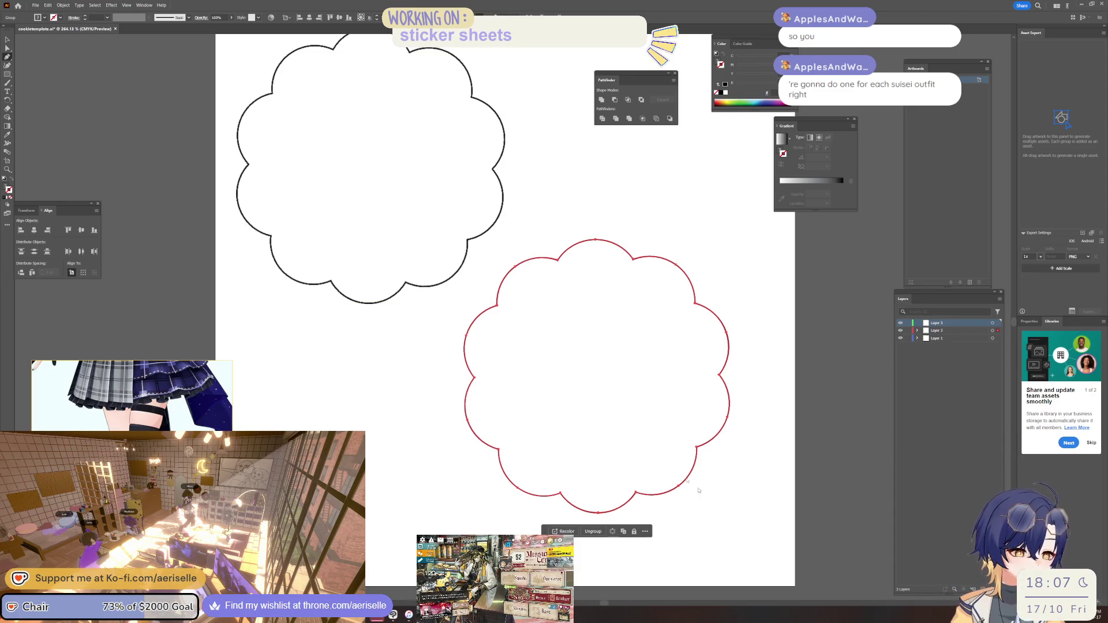
left_click(595, 246)
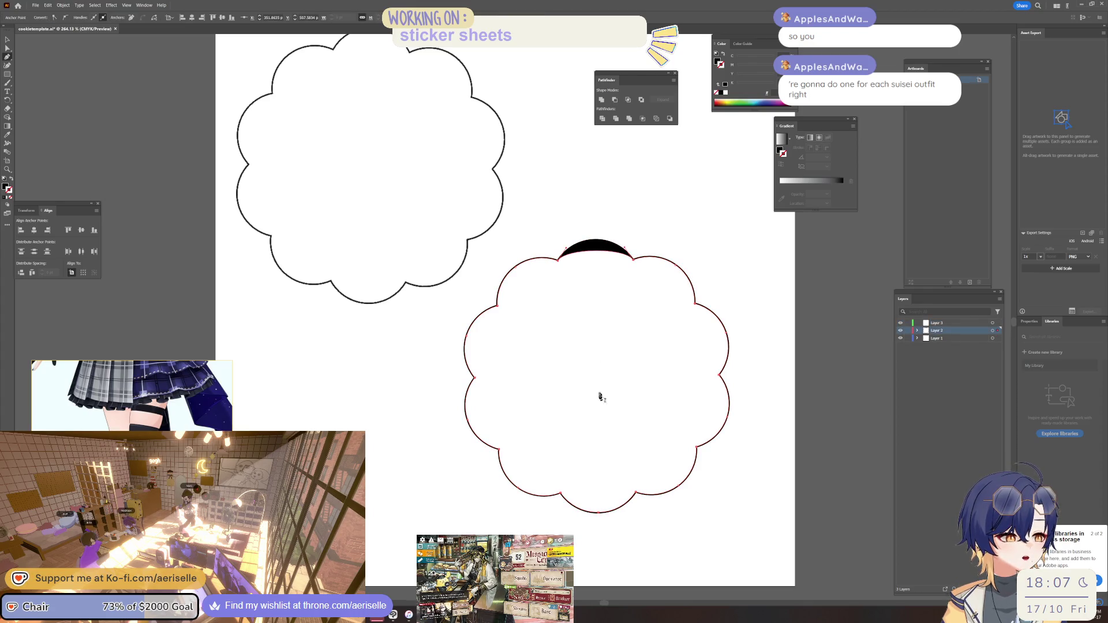
left_click(598, 512)
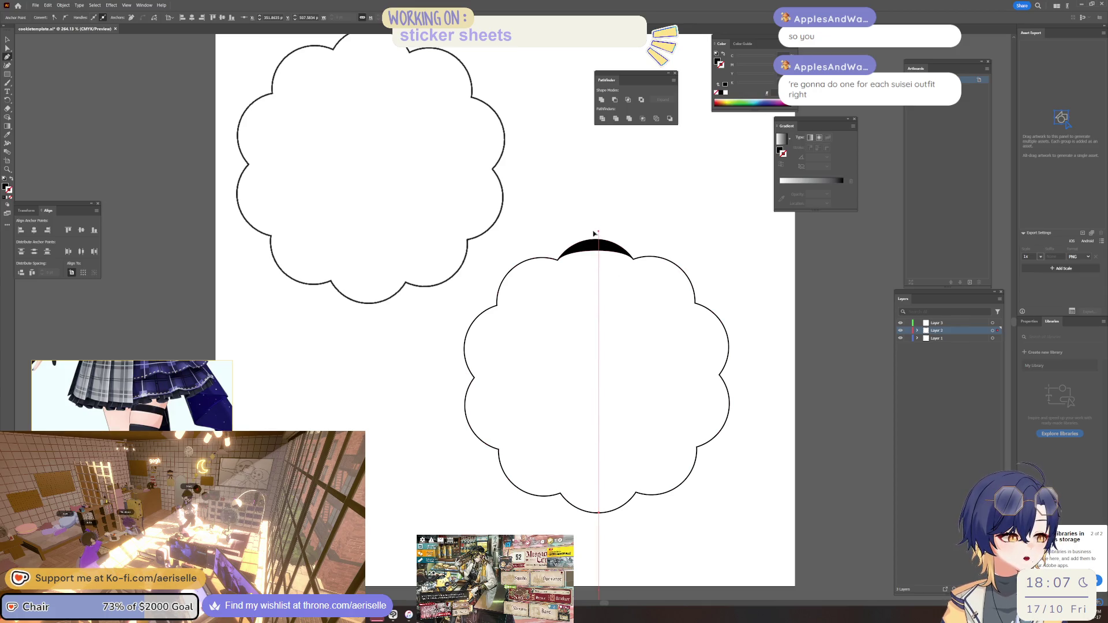
scroll(667, 362, "down", 2)
scroll(667, 362, "down", 2)
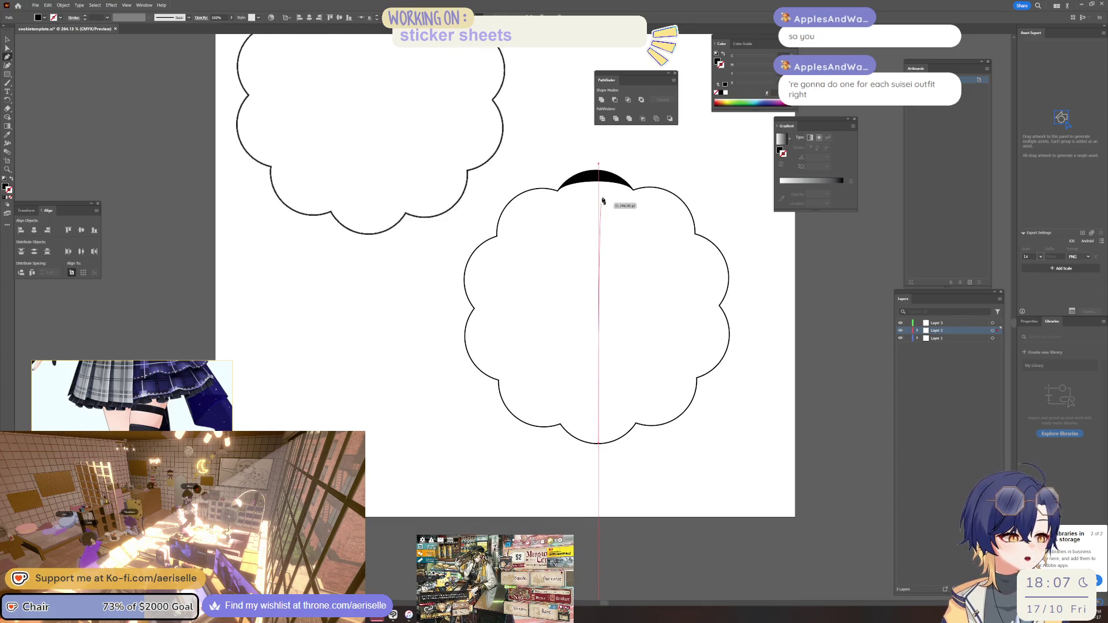
left_click(600, 171)
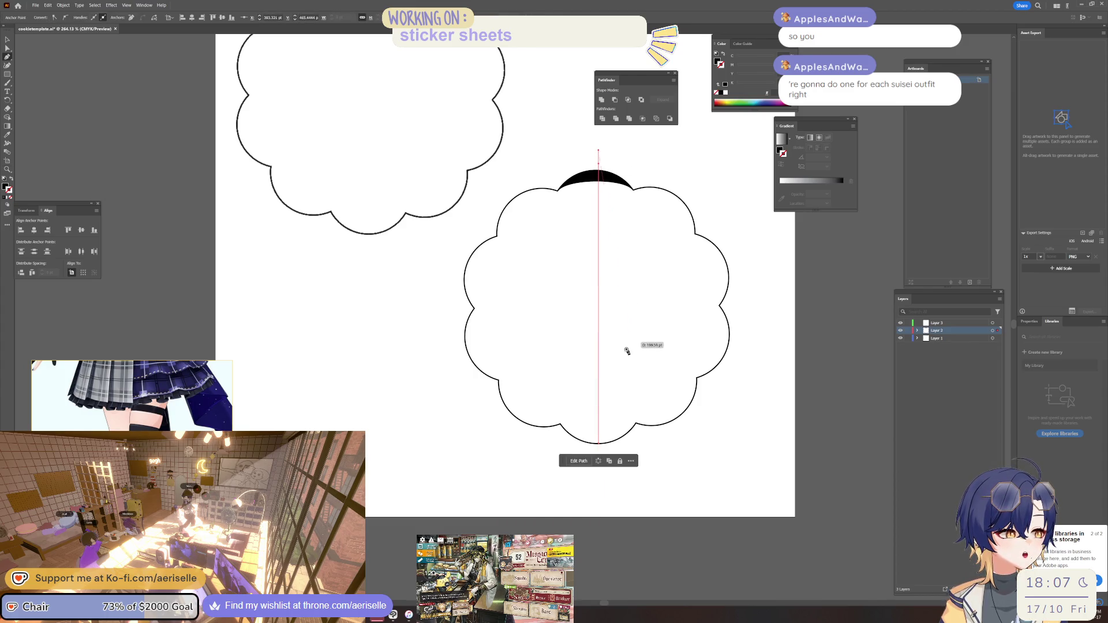
scroll(646, 394, "down", 2)
scroll(648, 414, "down", 2)
left_click_drag(648, 415, 633, 468)
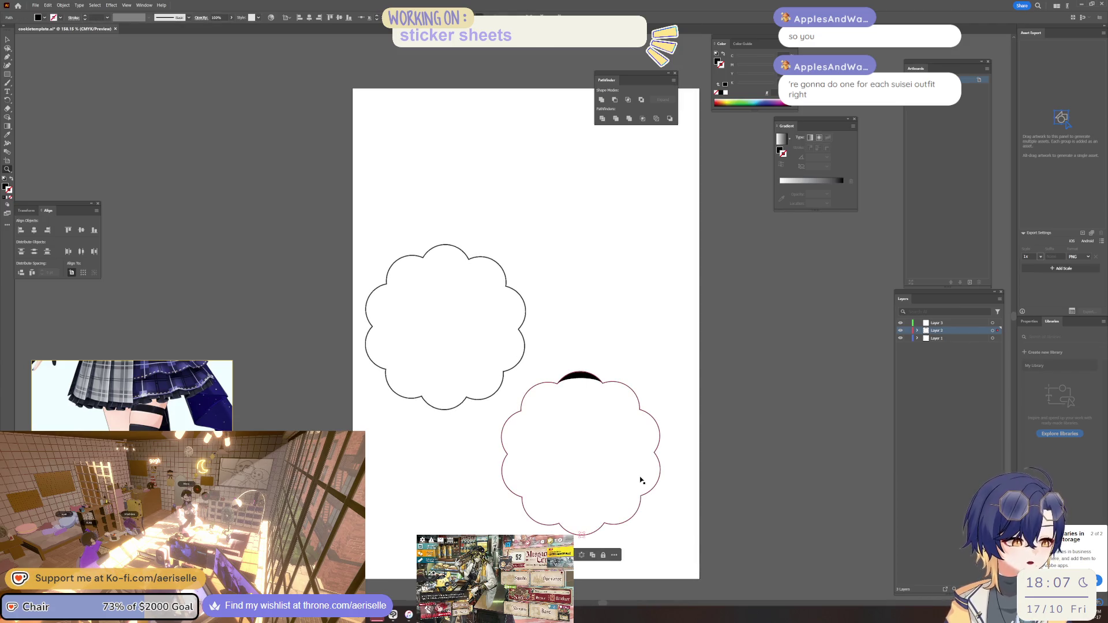
left_click(647, 391)
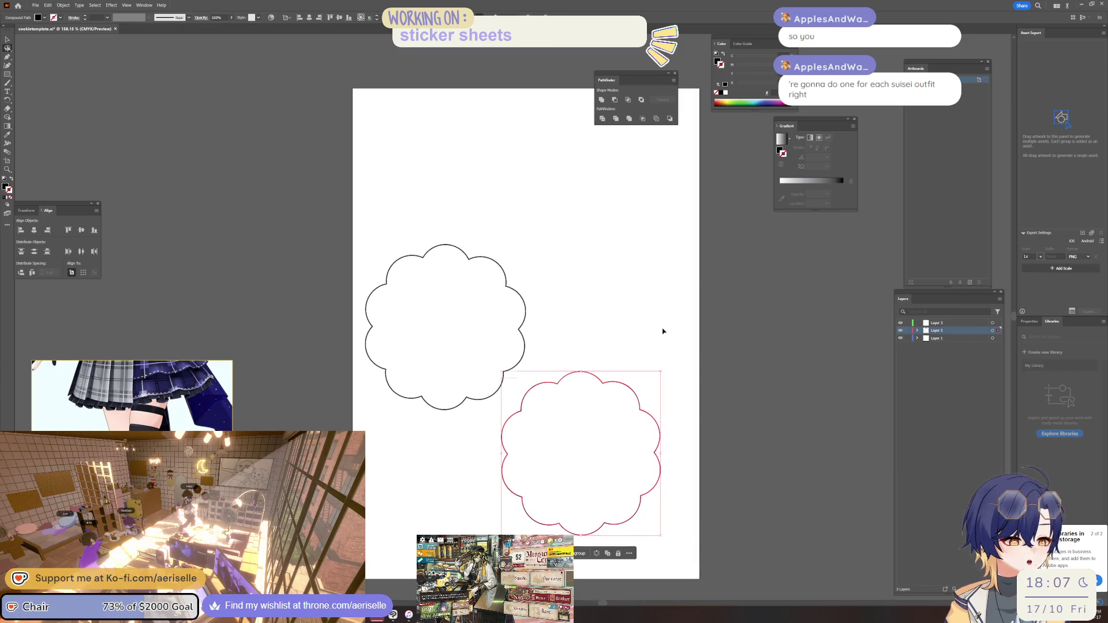
left_click(767, 371)
left_click(937, 324)
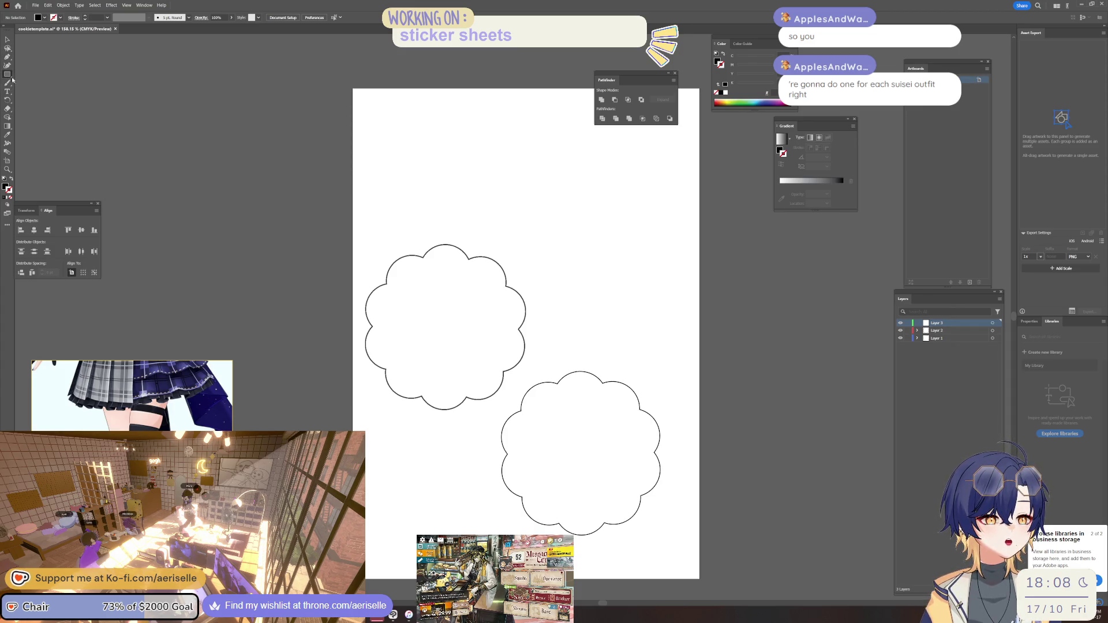
- Draw a vertical line down the middle of the lower cloud with the Line Segment tool
left_click_drag(10, 77, 30, 111)
left_click(30, 112)
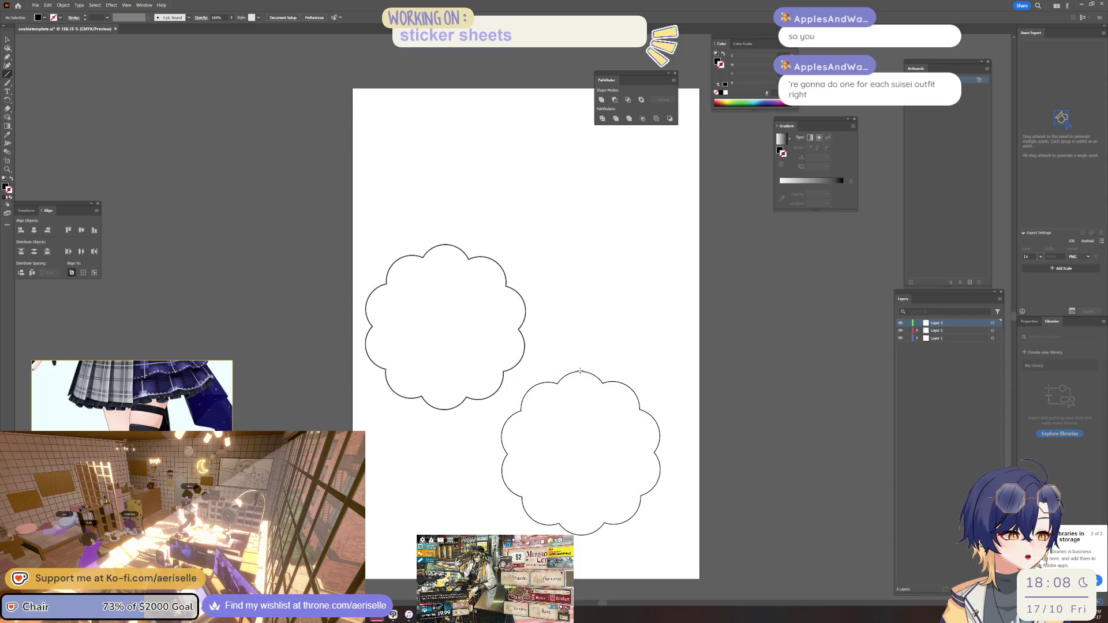
left_click_drag(580, 372, 580, 535)
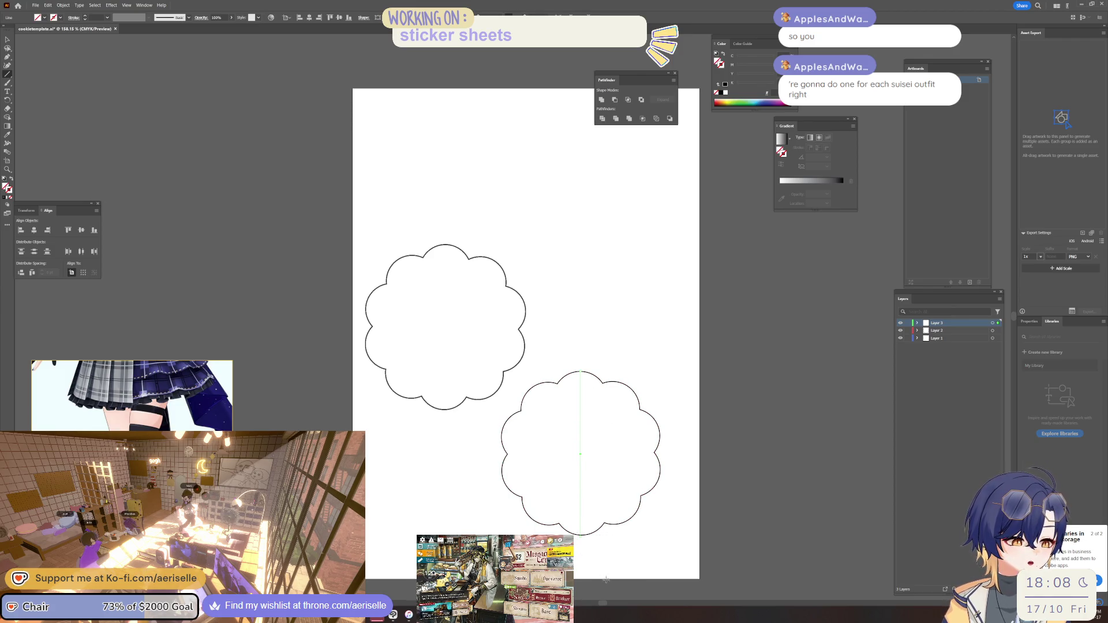
scroll(611, 553, "up", 3)
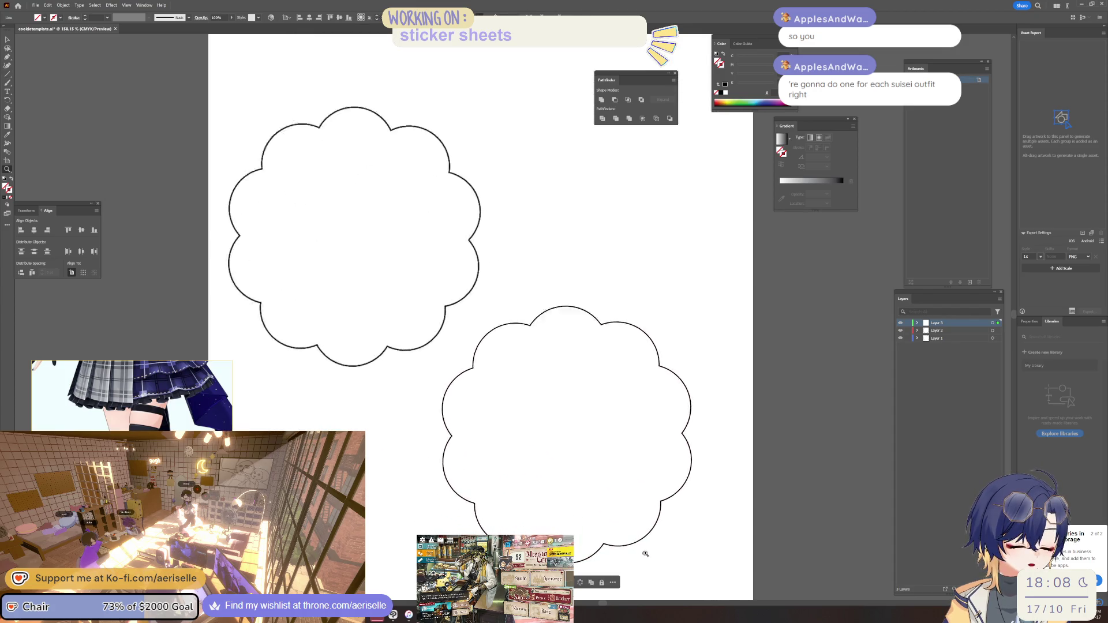
- Reposition the line's lower end with the Selection tool, then return to line drawing
key("v")
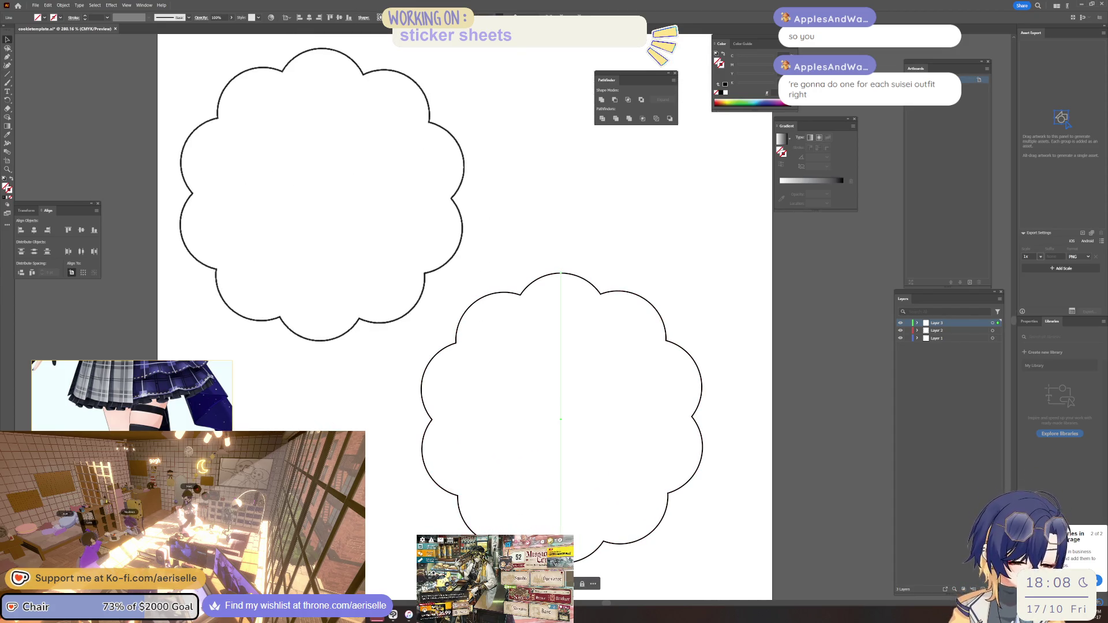
mouse_move(561, 568)
left_mouse_down()
mouse_move(617, 563)
mouse_move(606, 563)
left_mouse_up()
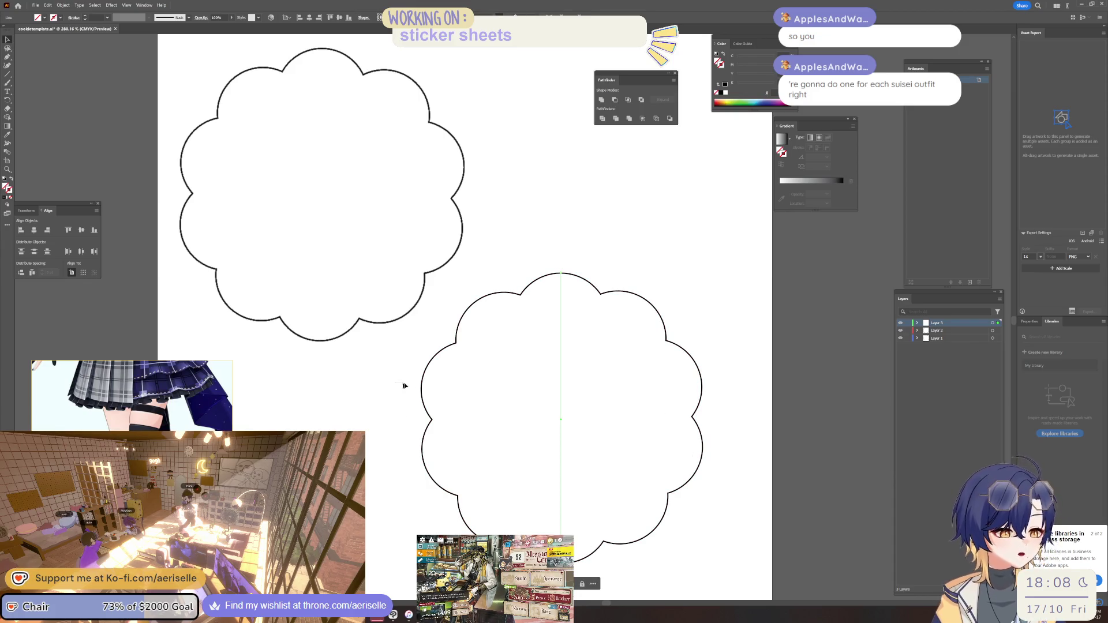
left_click(563, 404)
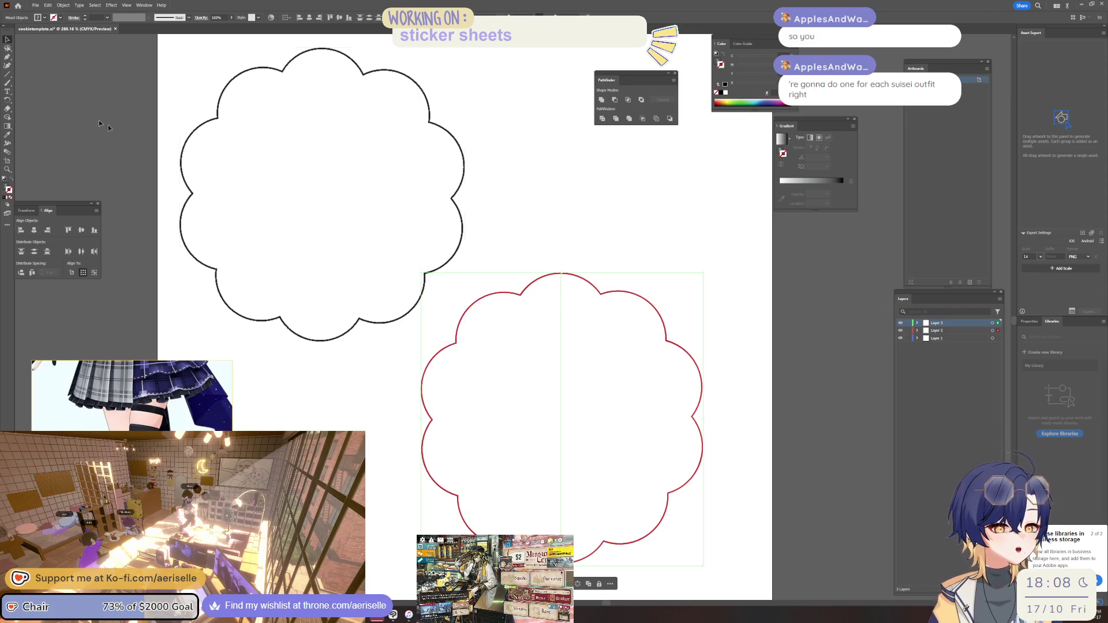
left_click(11, 74)
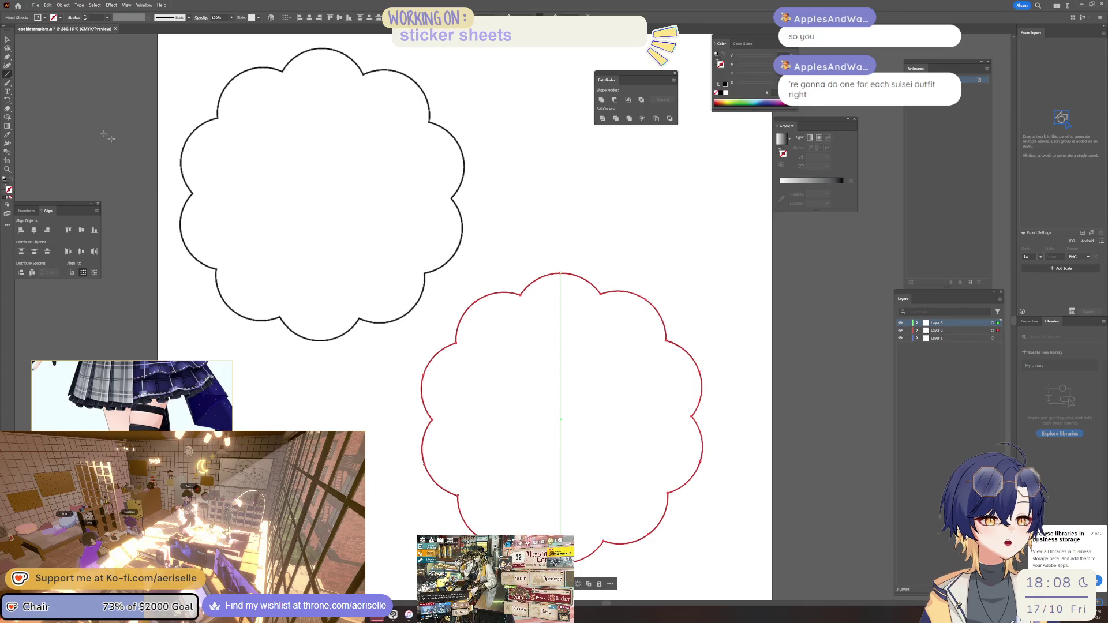
left_click(562, 274)
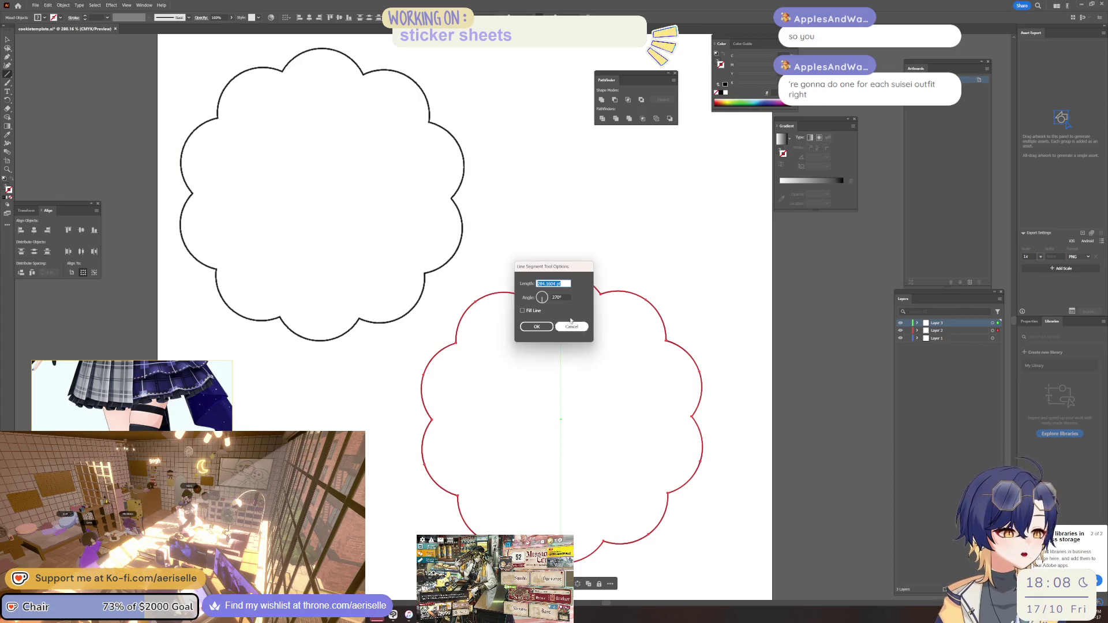
left_click(560, 328)
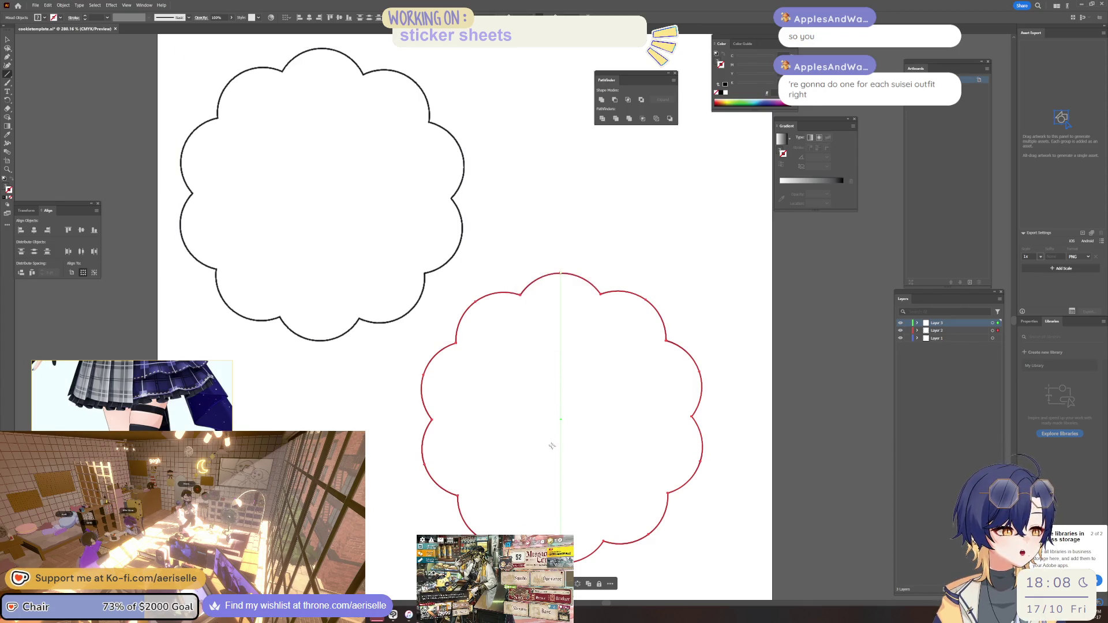
left_click(562, 274)
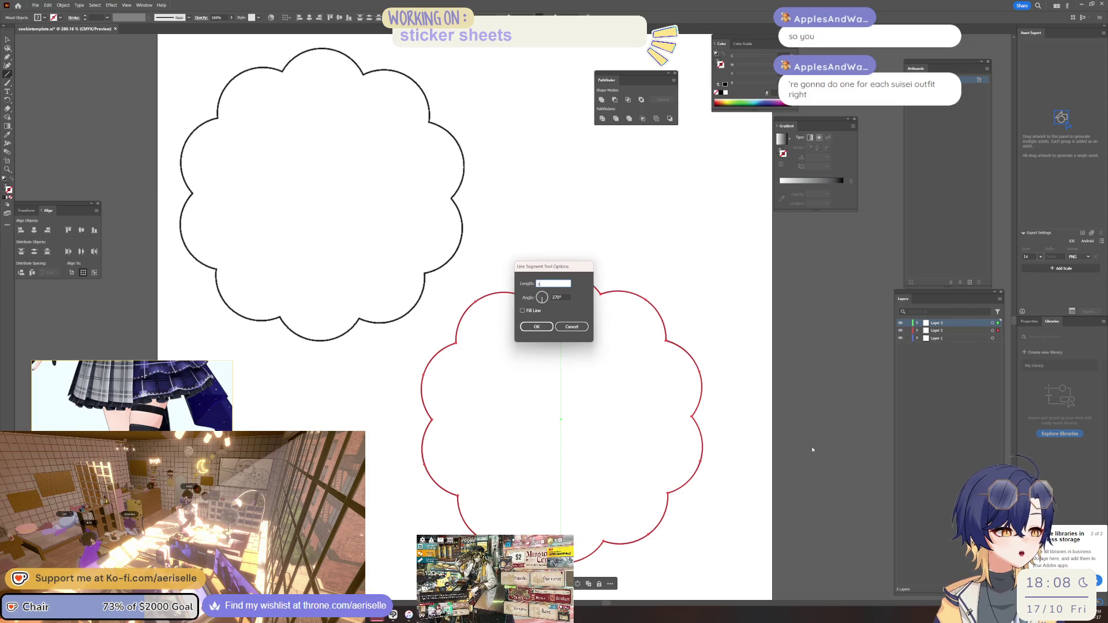
left_click(569, 325)
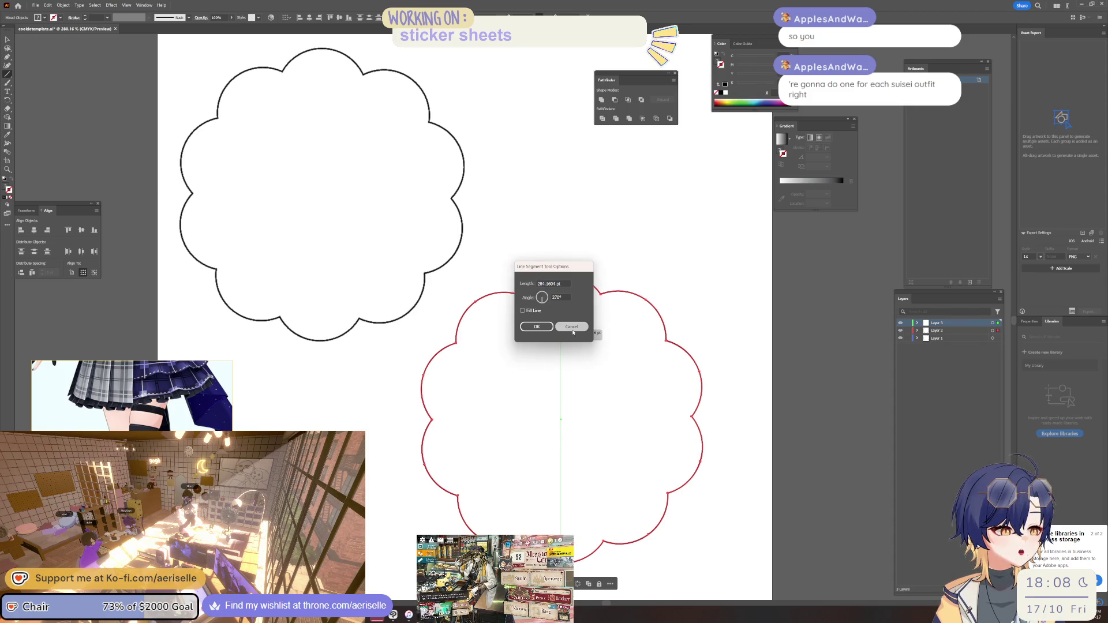
left_click(567, 324)
key("ctrl+shift+a")
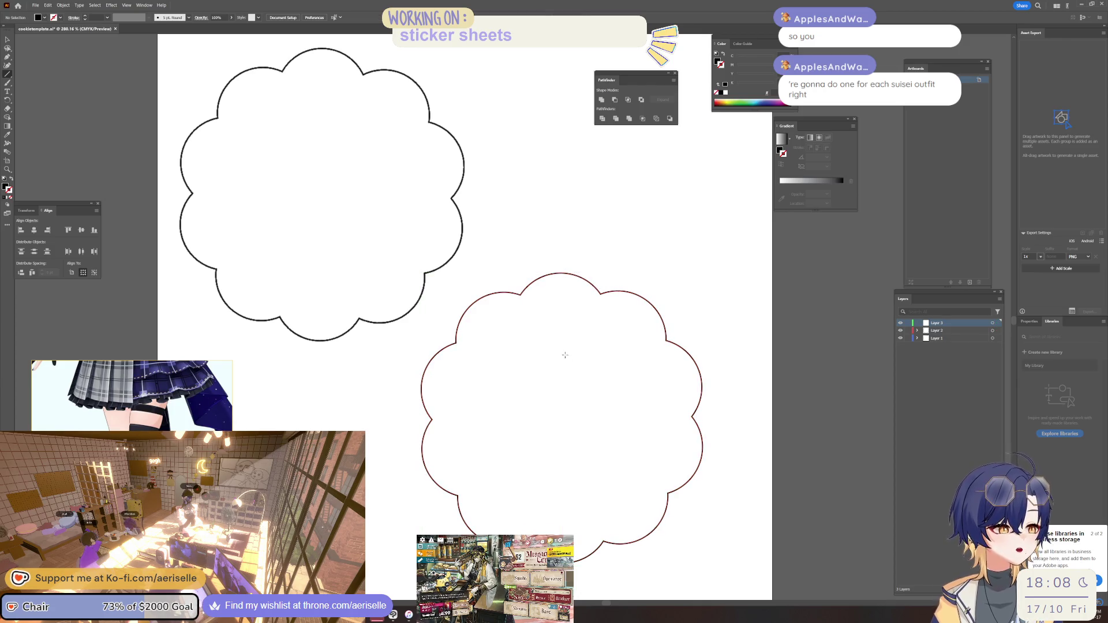
- Draw a horizontal line across the lower scalloped shape, cancelling the first attempt
left_click_drag(376, 419, 742, 416)
key("ctrl+shift+a")
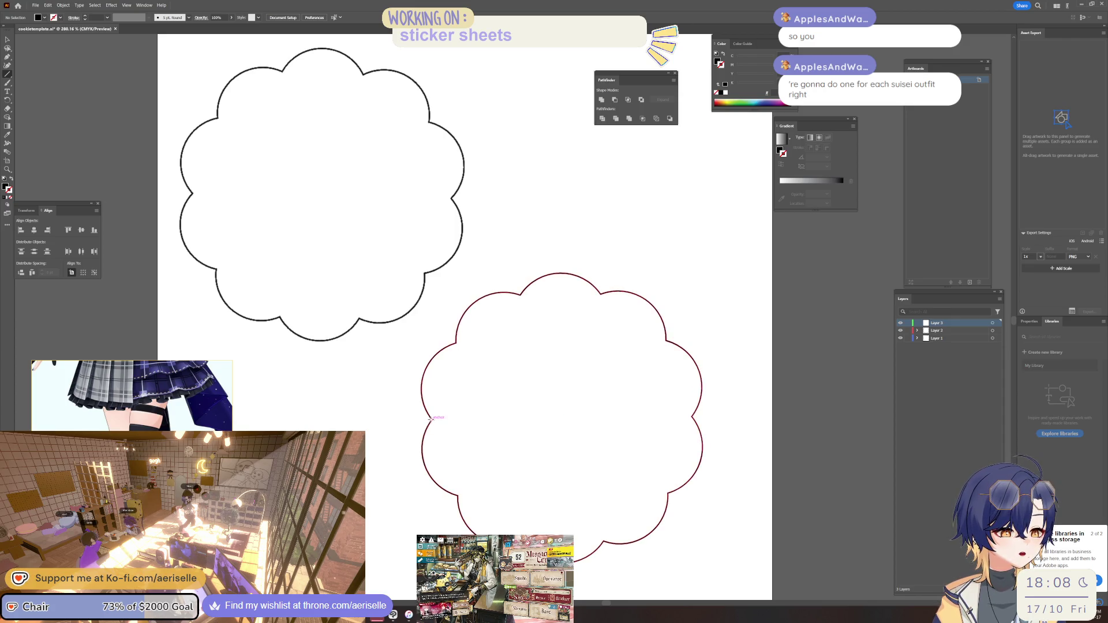
left_click_drag(433, 419, 694, 419)
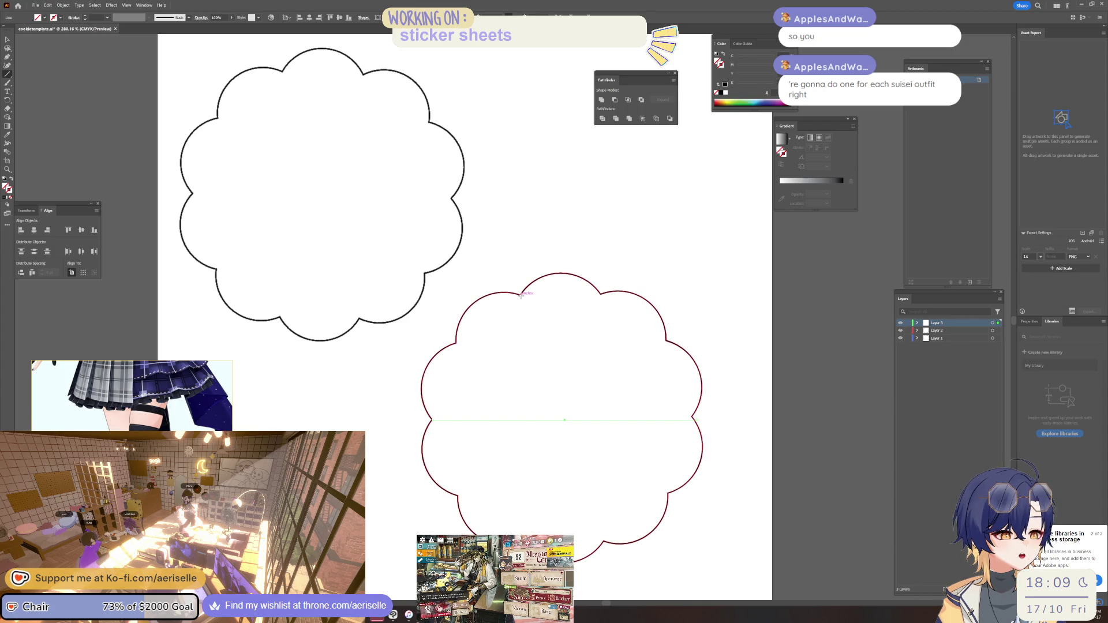
- Draw the vertical centre line from the flower's top to bottom edge, then switch back to the sticker artwork
left_click_drag(521, 295, 520, 541)
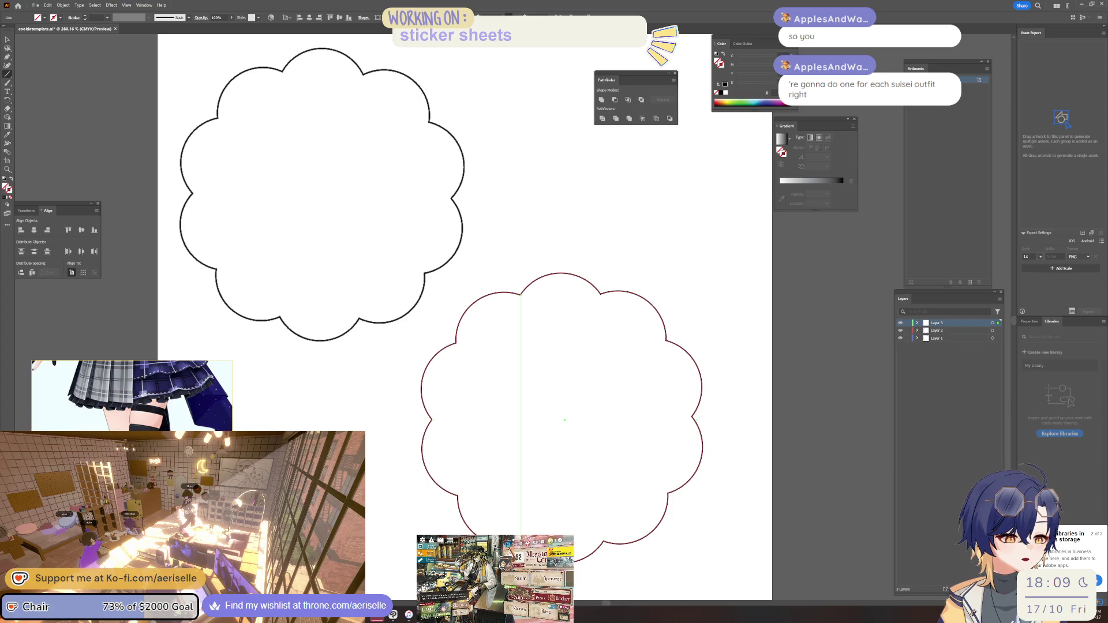
left_click_drag(599, 295, 600, 545)
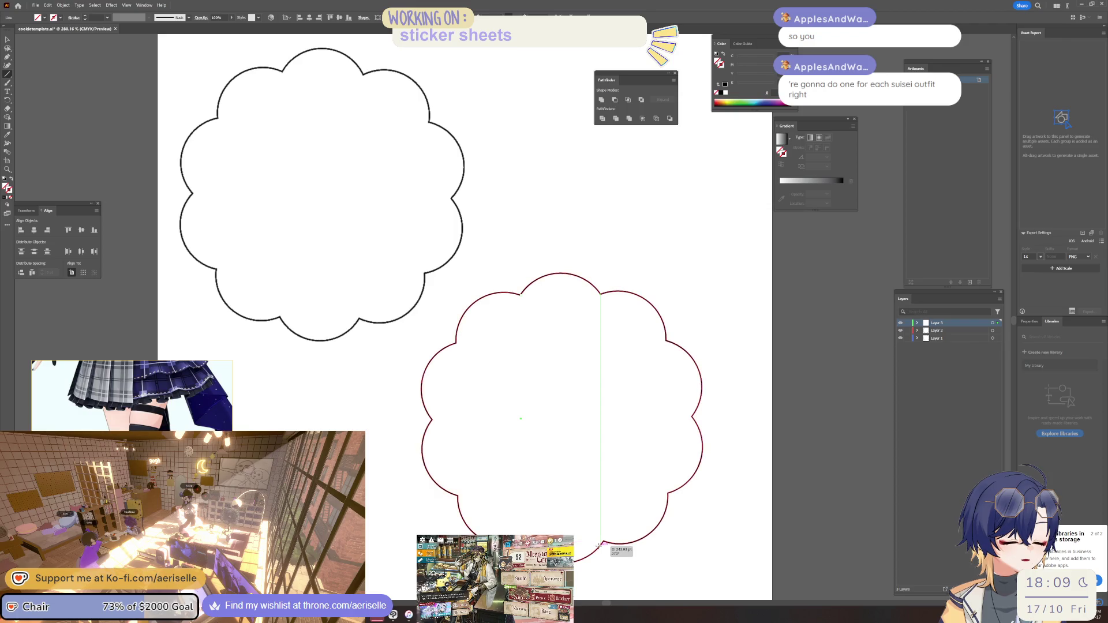
left_click_drag(601, 542, 601, 545)
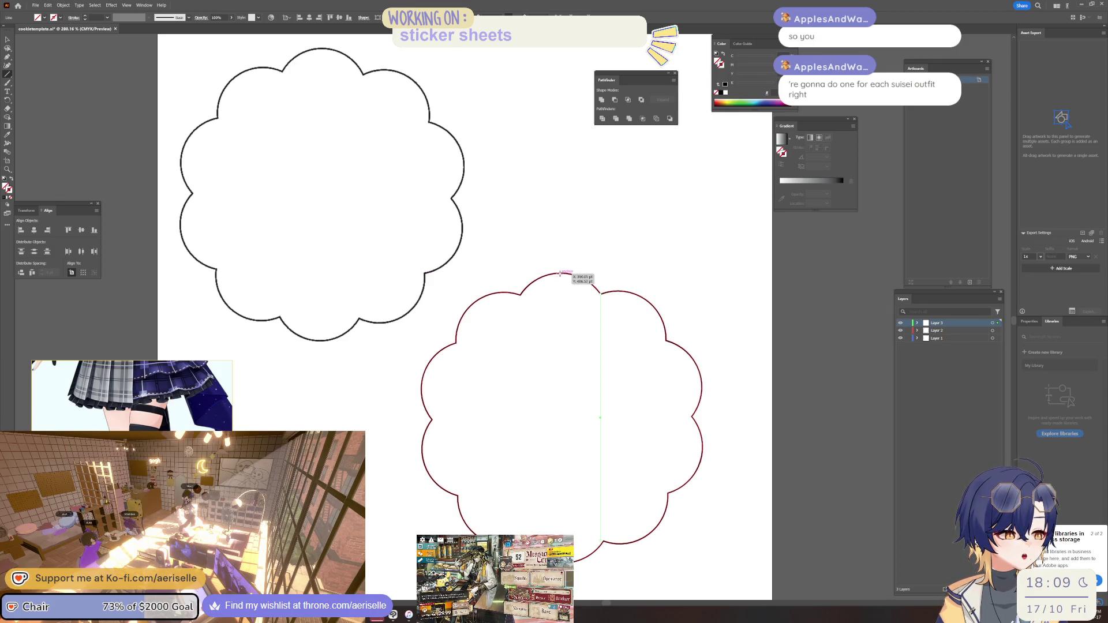
left_click_drag(562, 274, 561, 563)
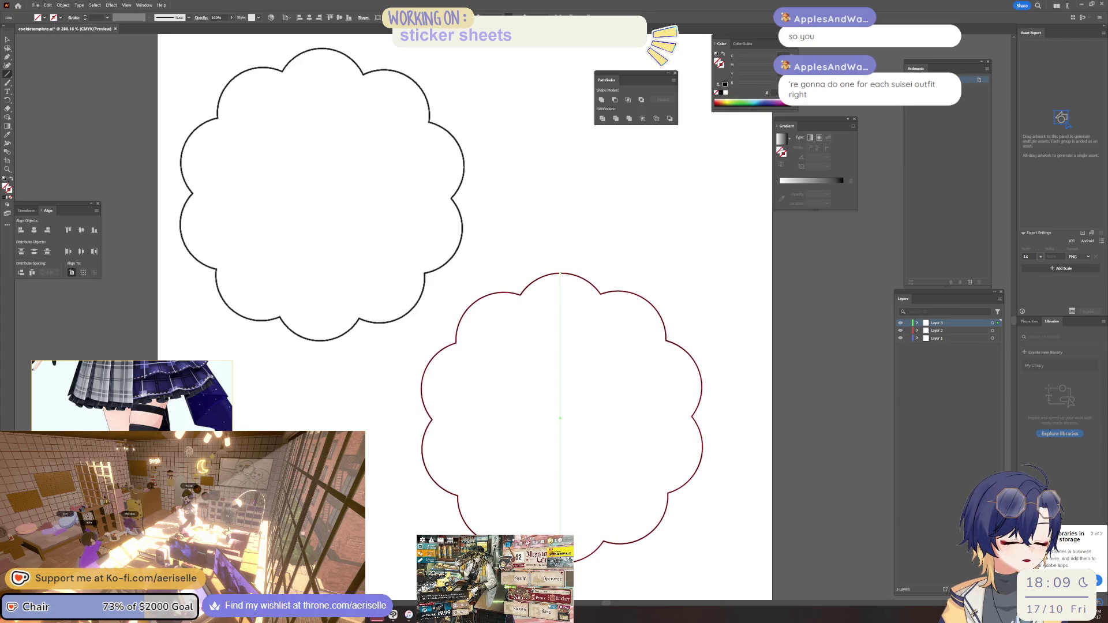
scroll(731, 493, "down", 2)
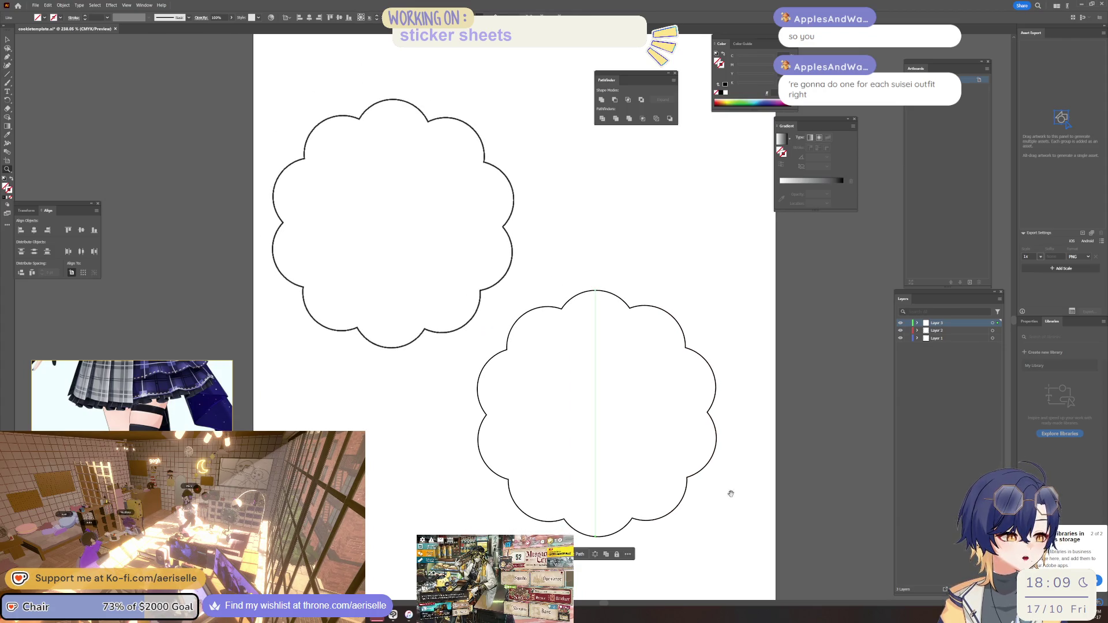
left_click_drag(732, 494, 707, 464)
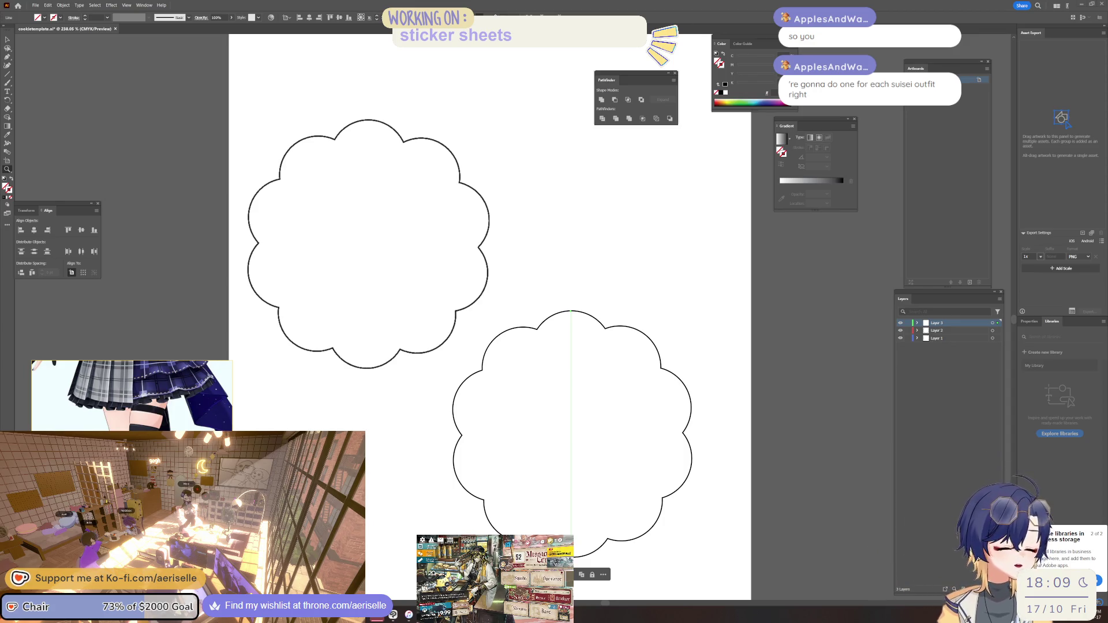
left_click(403, 615)
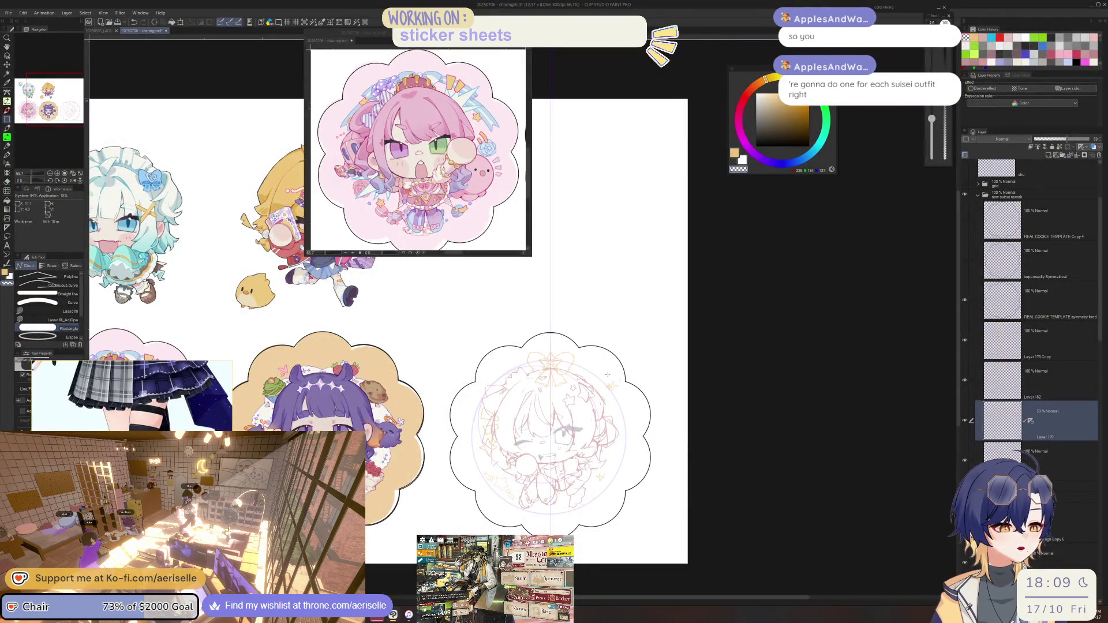
scroll(535, 459, "up", 1)
scroll(535, 460, "up", 1)
scroll(535, 460, "up", 1)
scroll(615, 475, "up", 2)
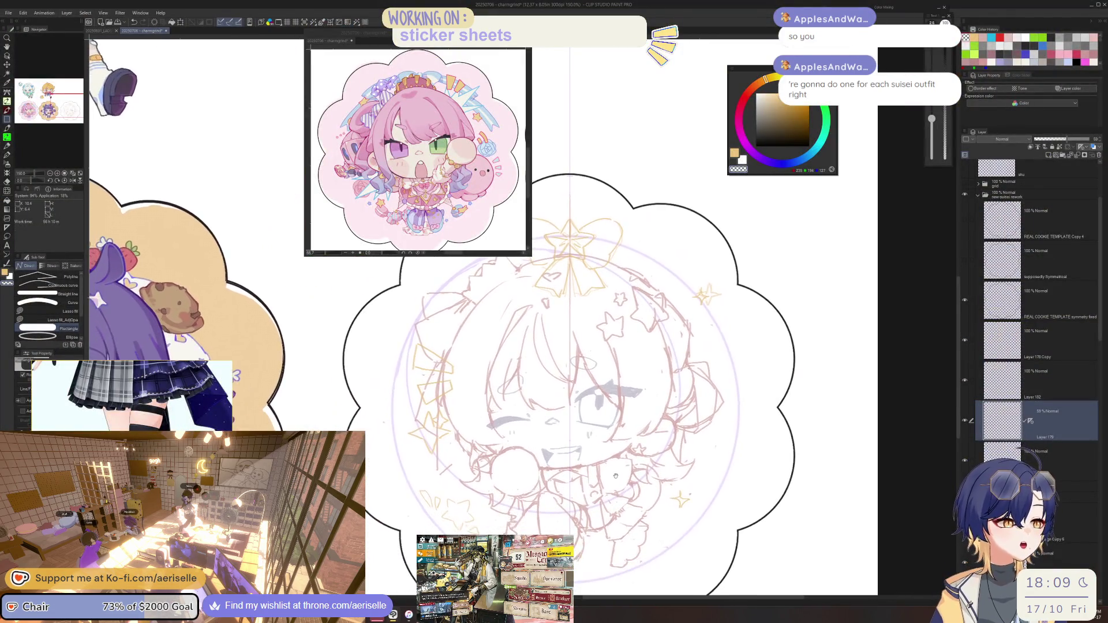
- Straighten the canvas view and select Layer 179 while cycling pen and eraser tools
left_click_drag(616, 476, 628, 480)
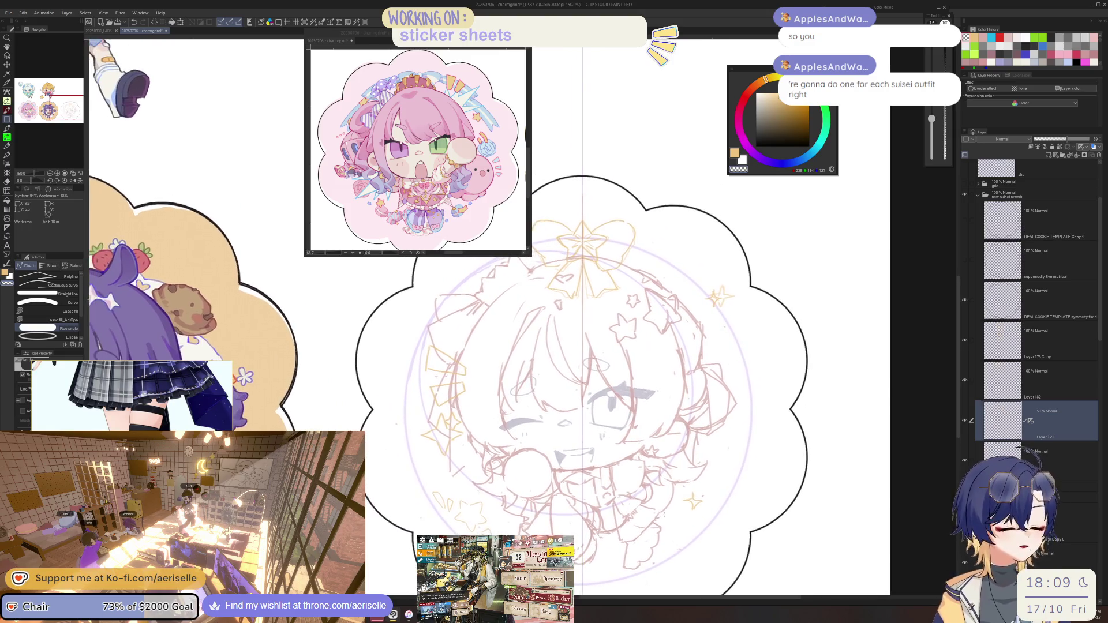
scroll(480, 519, "up", 1)
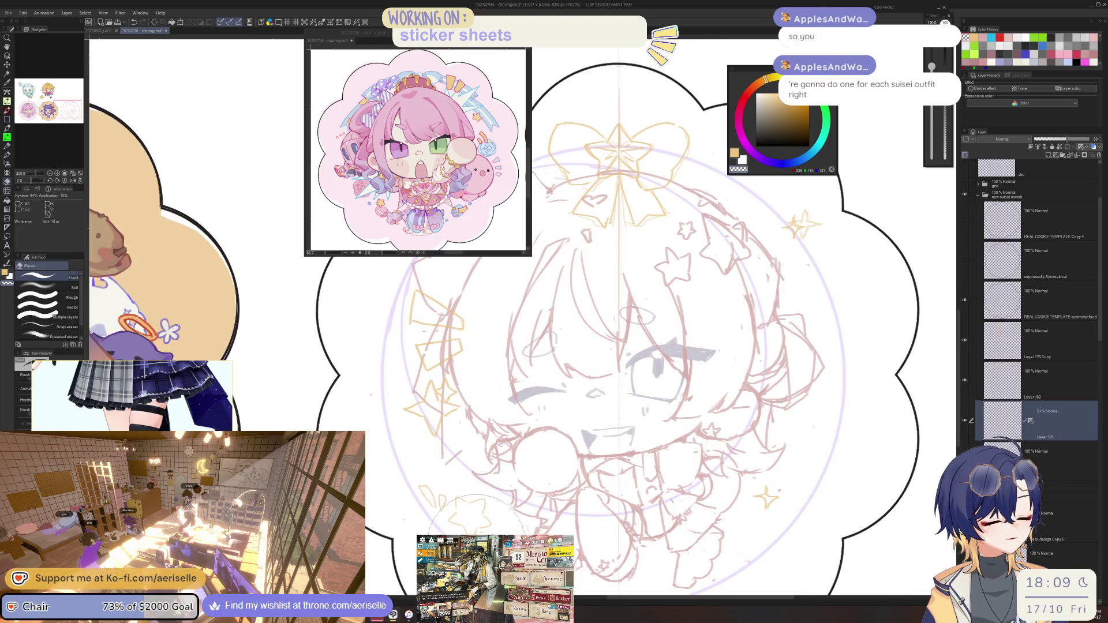
left_click(1039, 342)
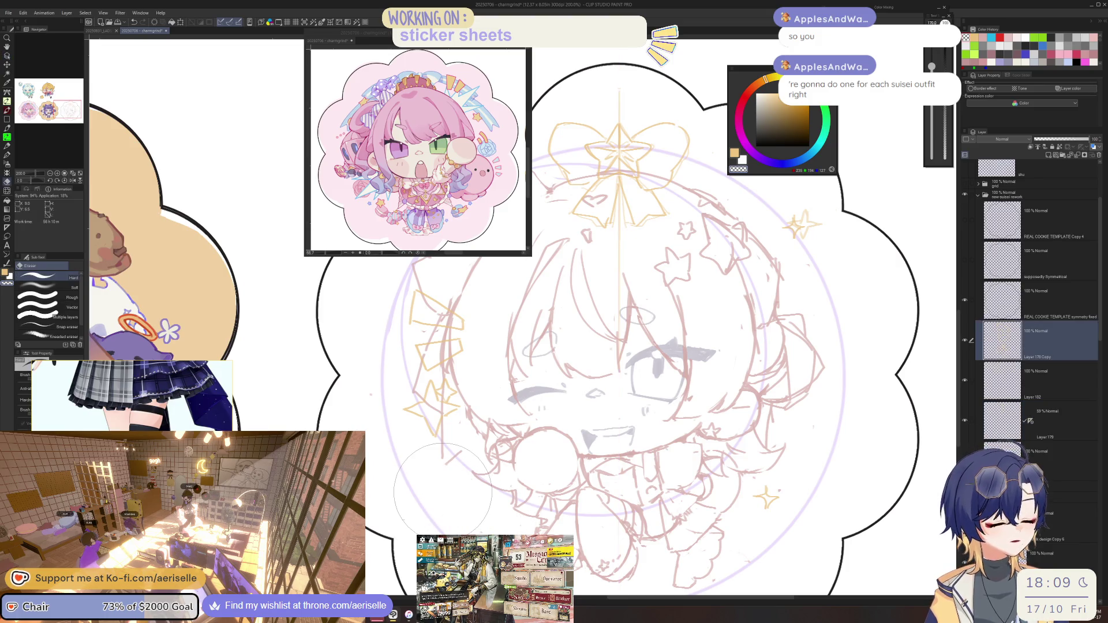
scroll(442, 489, "down", 1)
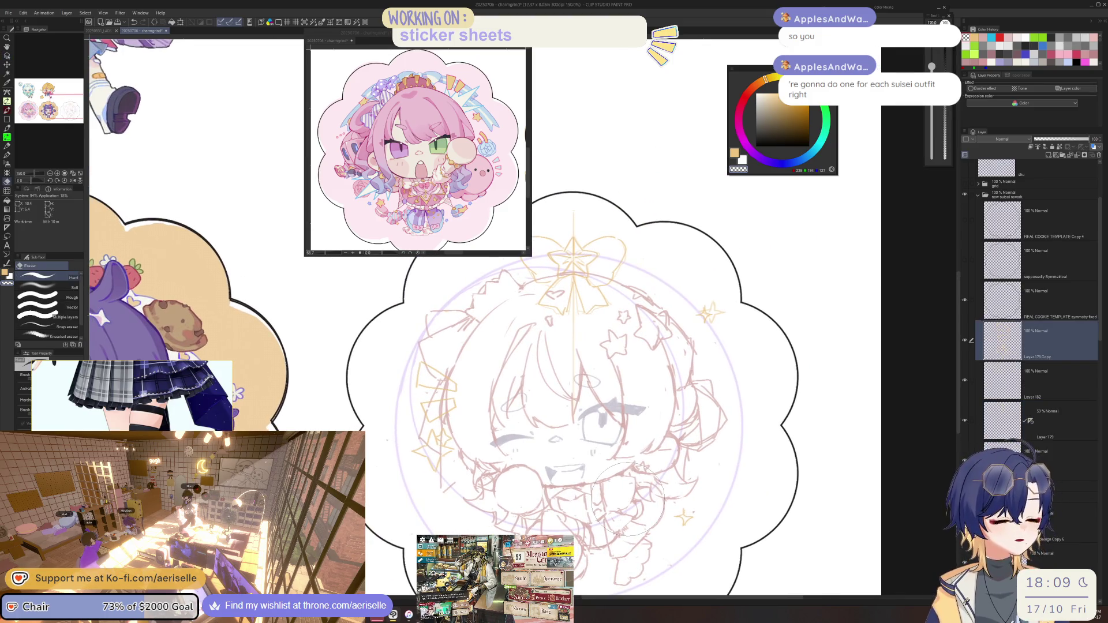
scroll(628, 499, "up", 1)
key("p")
key("e")
left_click(565, 394, "ctrl")
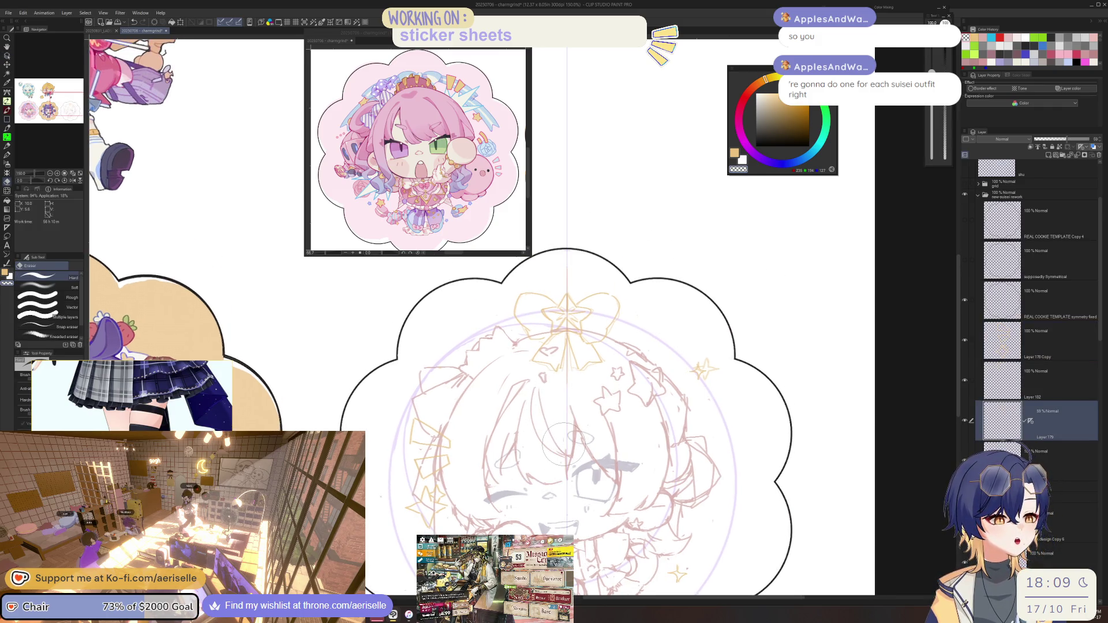
scroll(564, 443, "up", 2)
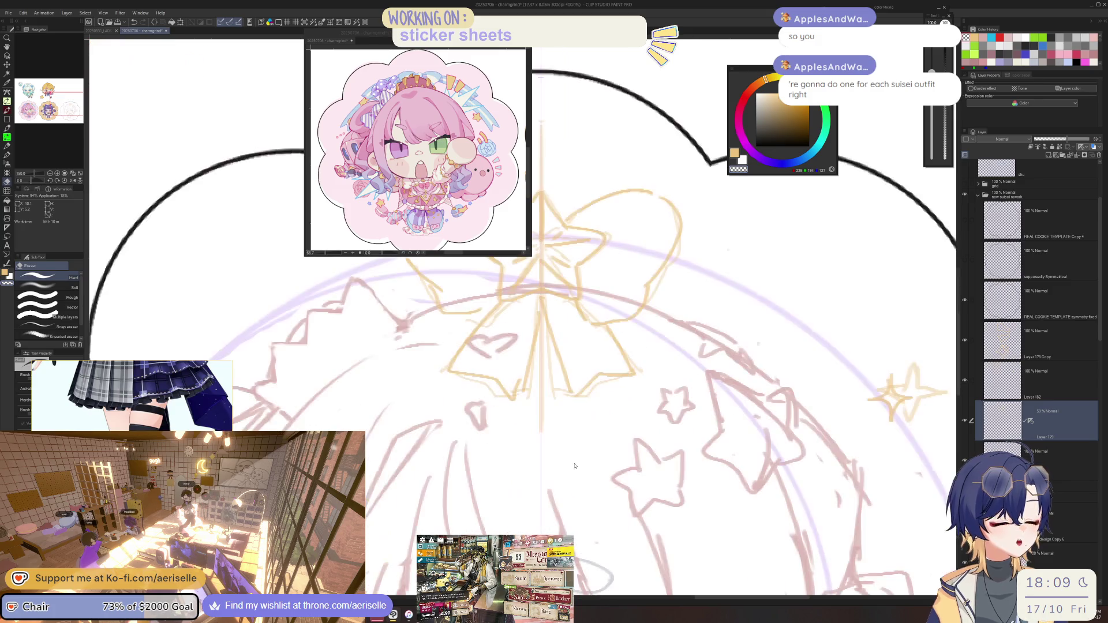
- Lasso-fill an area near the bow, then hide Layer 179
key("u")
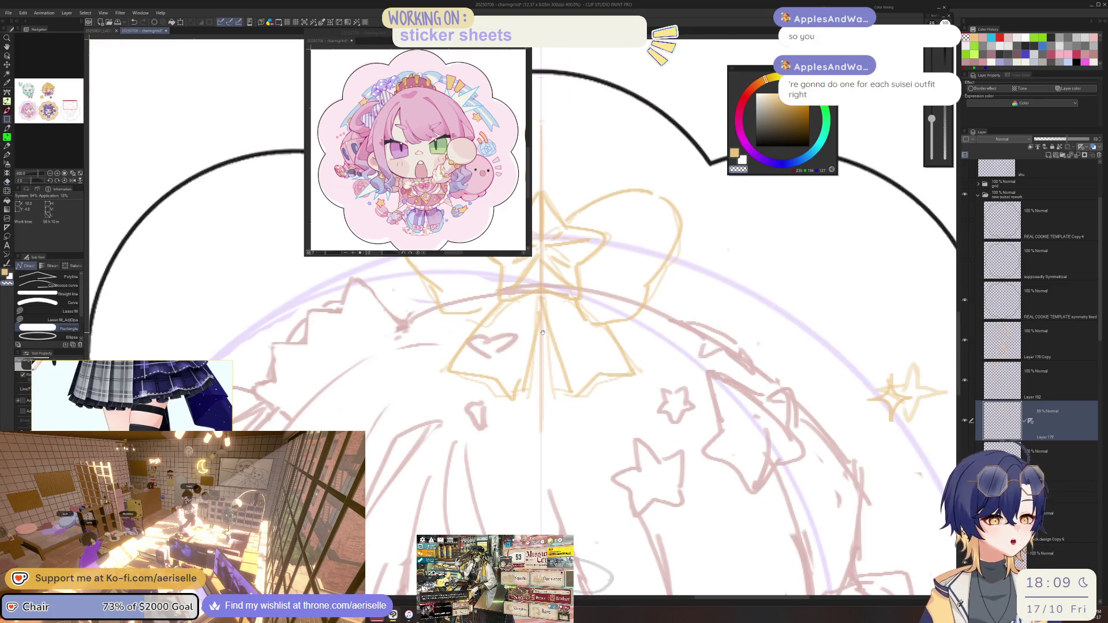
key("u")
left_click_drag(540, 329, 559, 421)
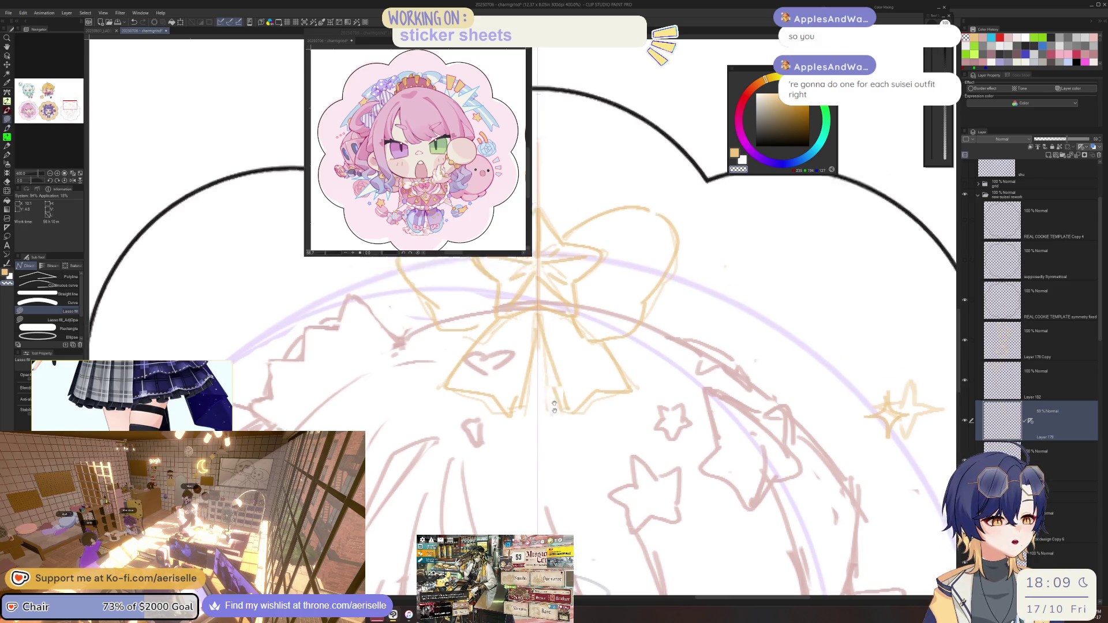
scroll(558, 422, "down", 1)
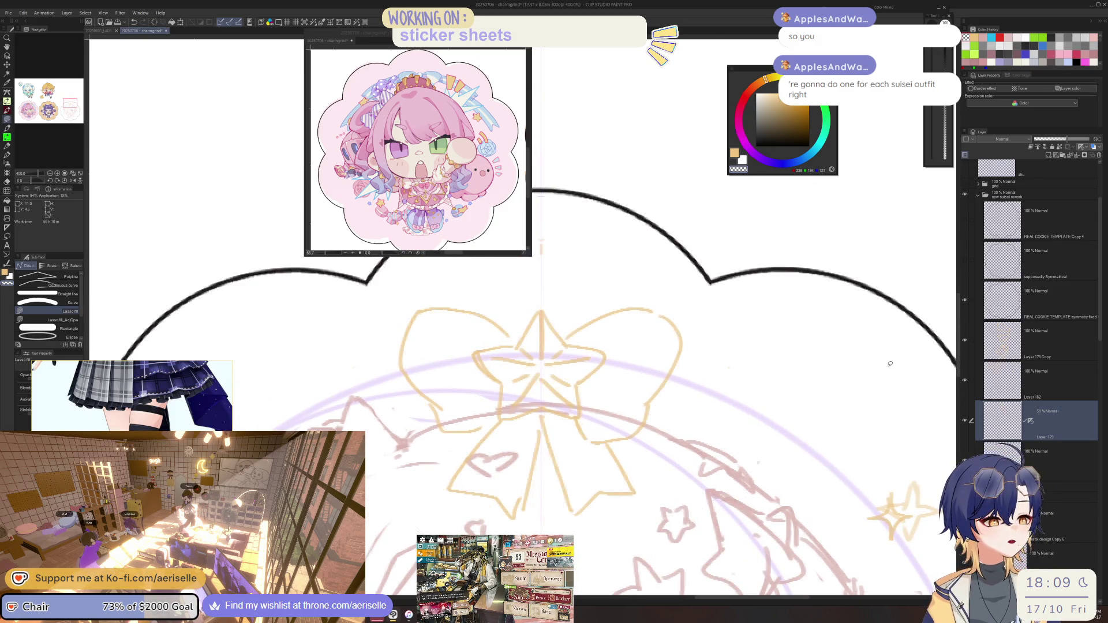
scroll(554, 347, "down", 3)
left_click(965, 423)
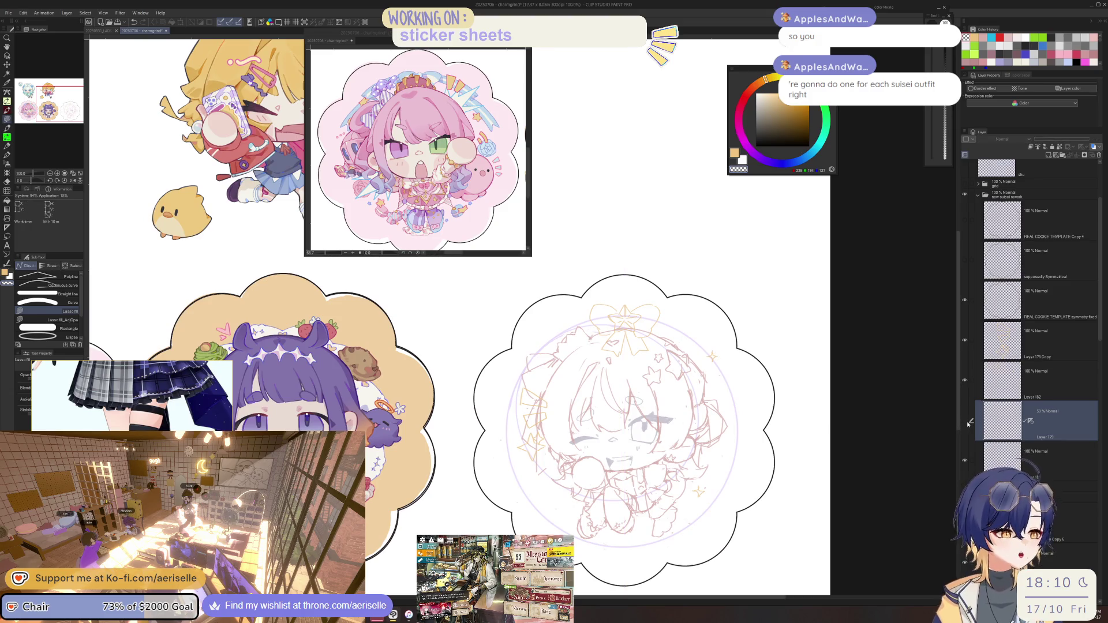
- Toggle Layer 179's visibility, then sketch a small yellow sparkle stroke on Layer 182
left_click(966, 424)
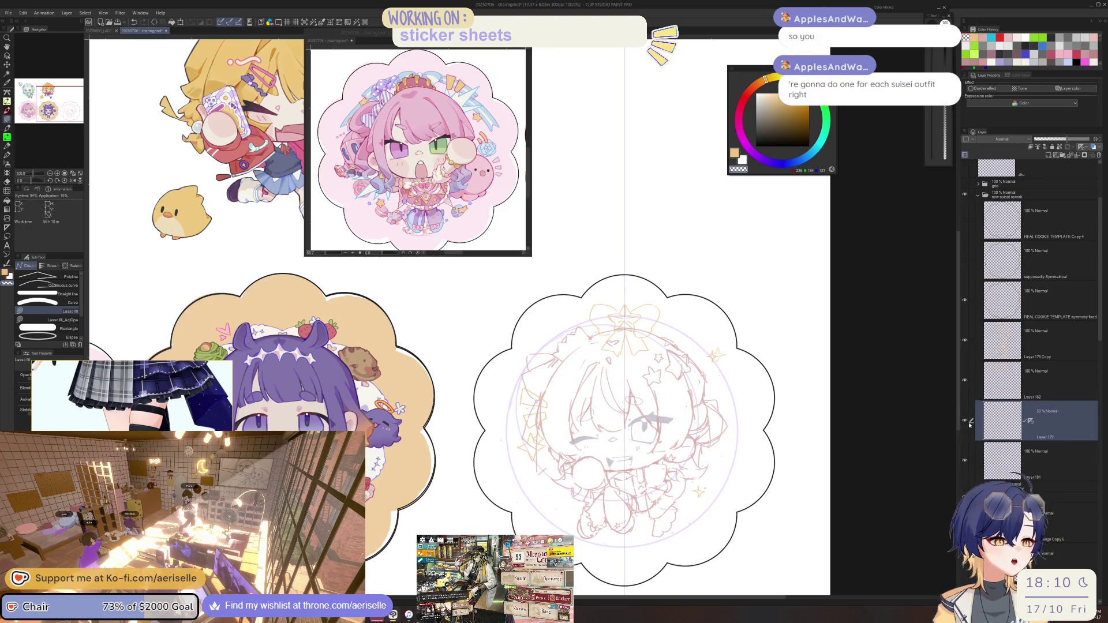
left_click(965, 423)
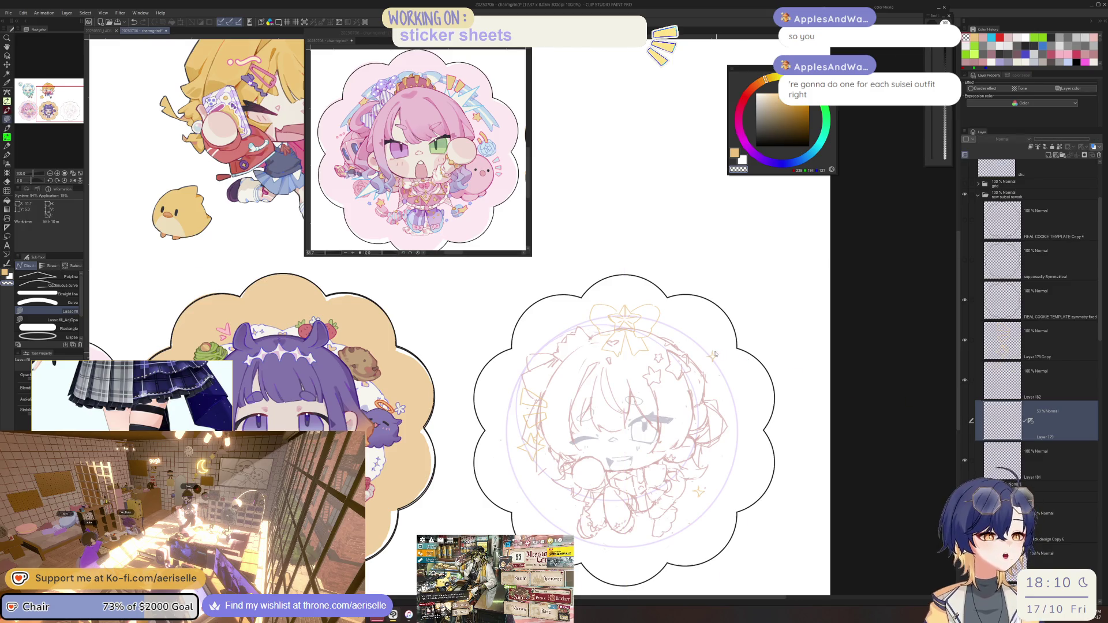
scroll(701, 514, "up", 5)
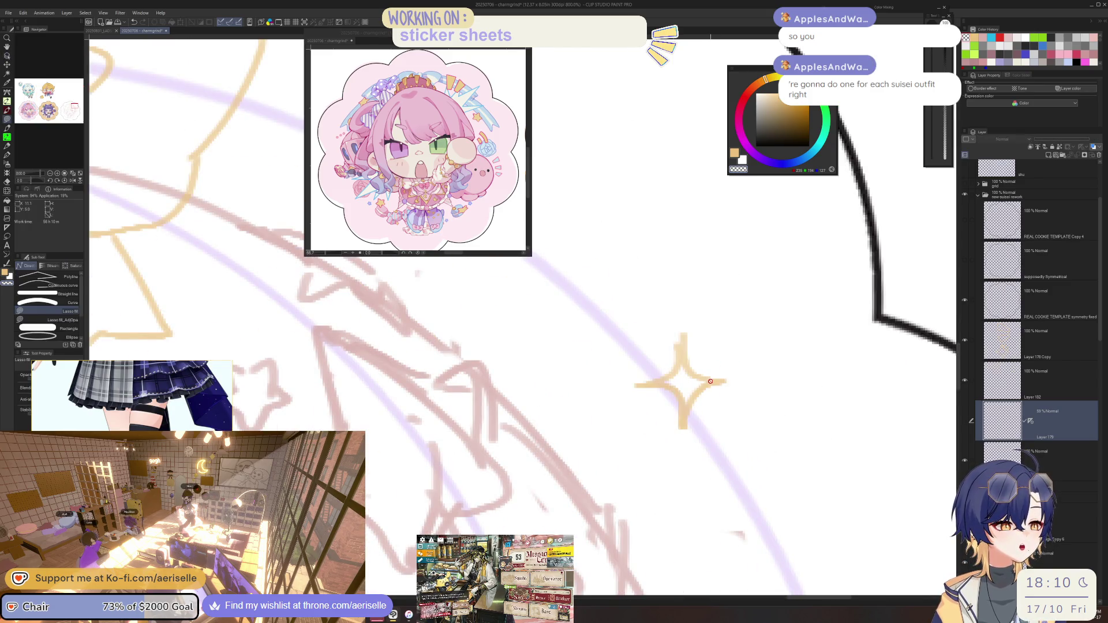
key("p")
key("ctrl+]")
mouse_move(710, 318)
left_mouse_down()
mouse_move(683, 347)
mouse_move(705, 355)
mouse_move(651, 350)
mouse_move(710, 426)
left_mouse_up()
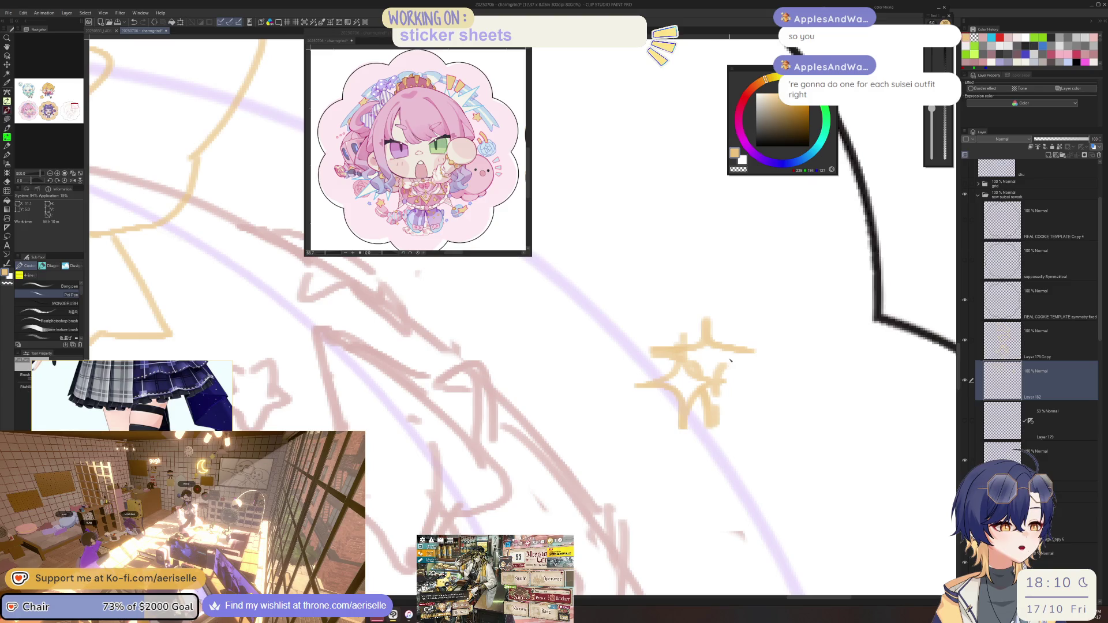
scroll(730, 359, "down", 5)
scroll(730, 359, "down", 1)
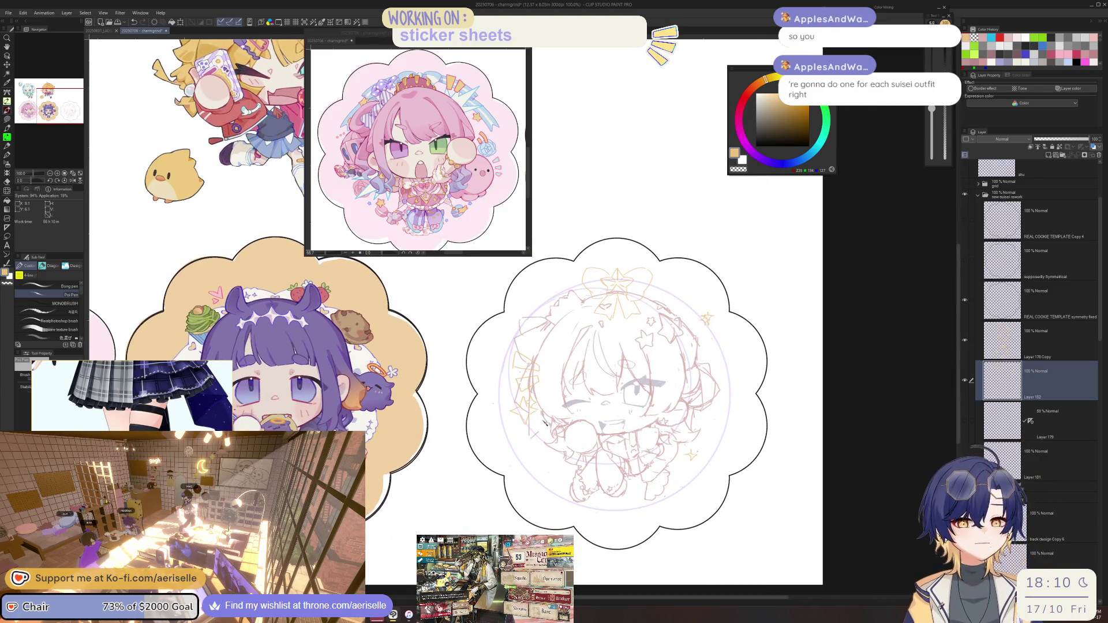
scroll(554, 483, "up", 3)
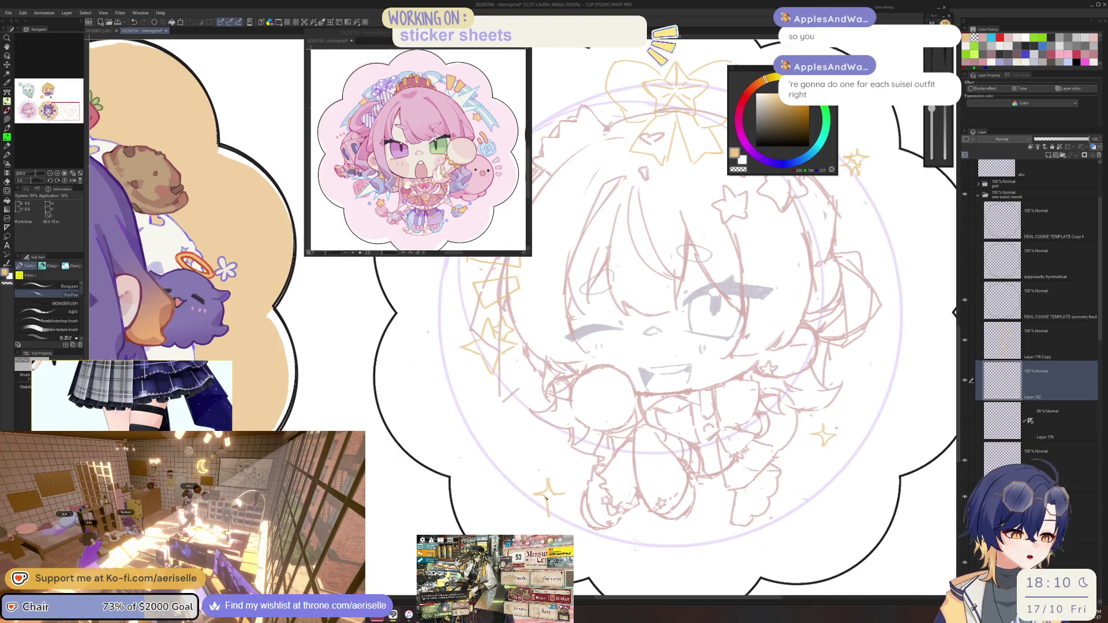
- Undo the small sparkle and redraw a larger yellow sparkle beside the character
key("ctrl+z")
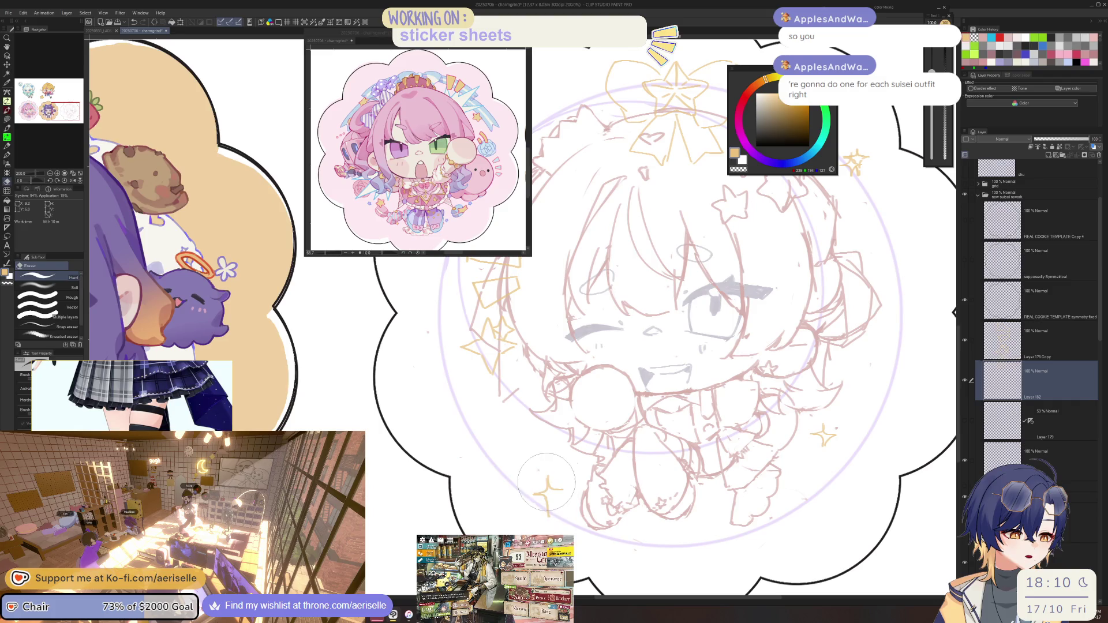
left_click_drag(569, 496, 555, 511)
key("e")
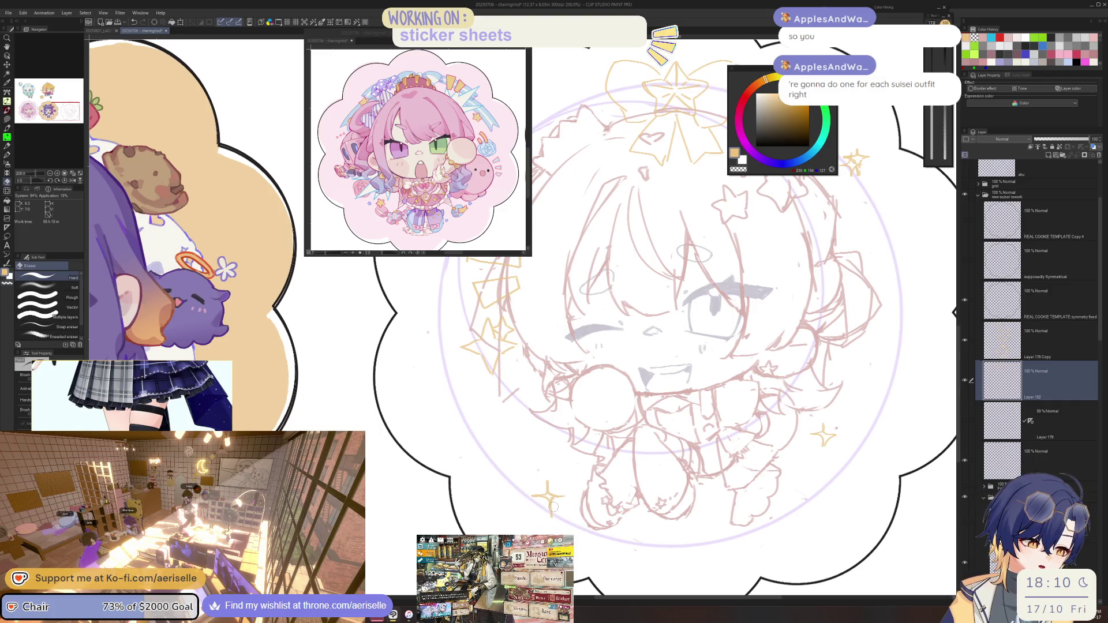
key("p")
scroll(554, 512, "down", 4)
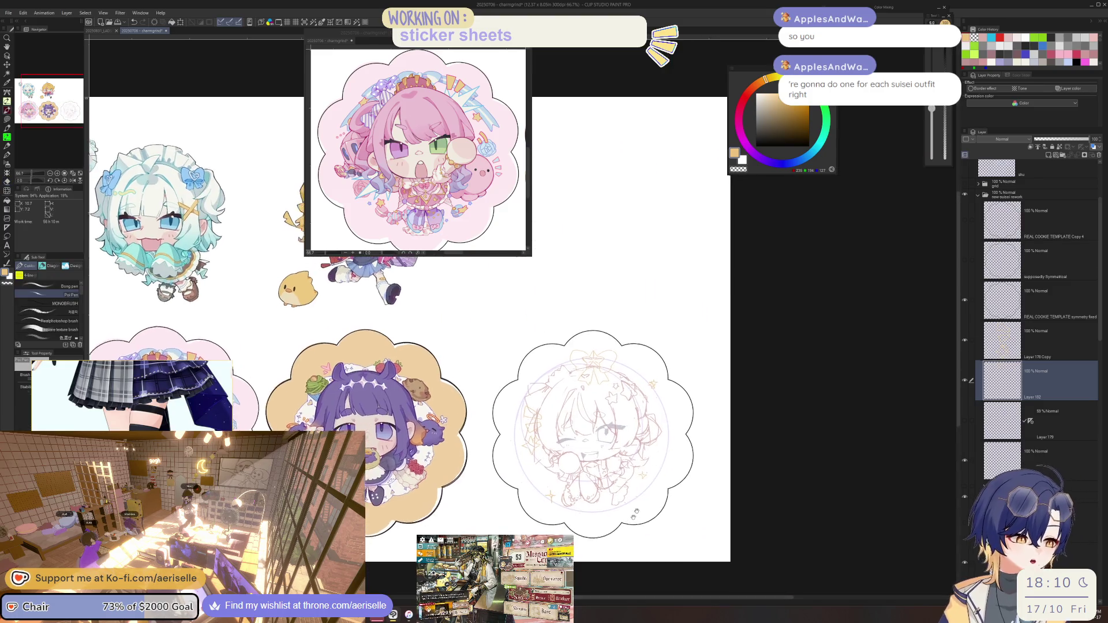
scroll(554, 511, "up", 1)
- Sketch diagonal and lower rough strokes on the winking character on Layer 181
left_click_drag(543, 500, 596, 531)
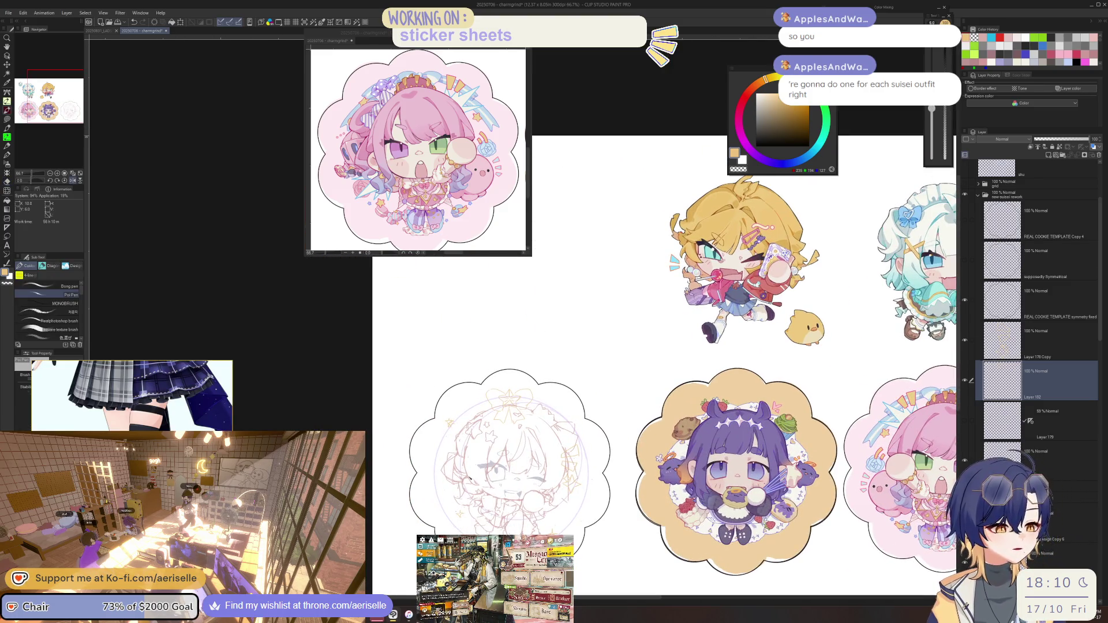
key("alt+bracketleft")
key("alt+bracketleft")
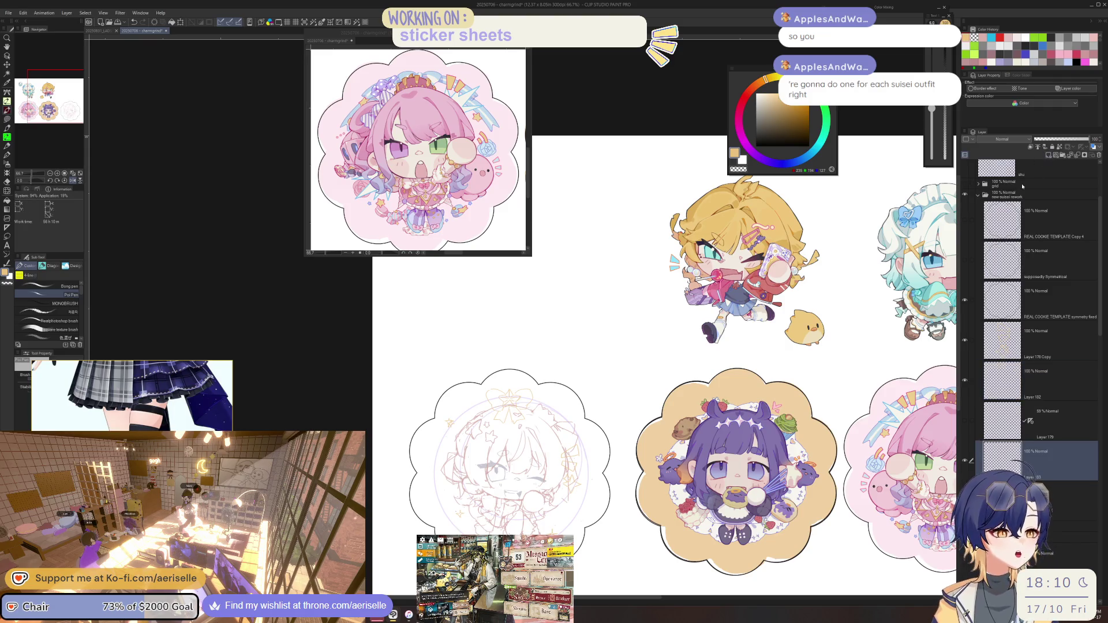
left_click_drag(454, 500, 517, 392)
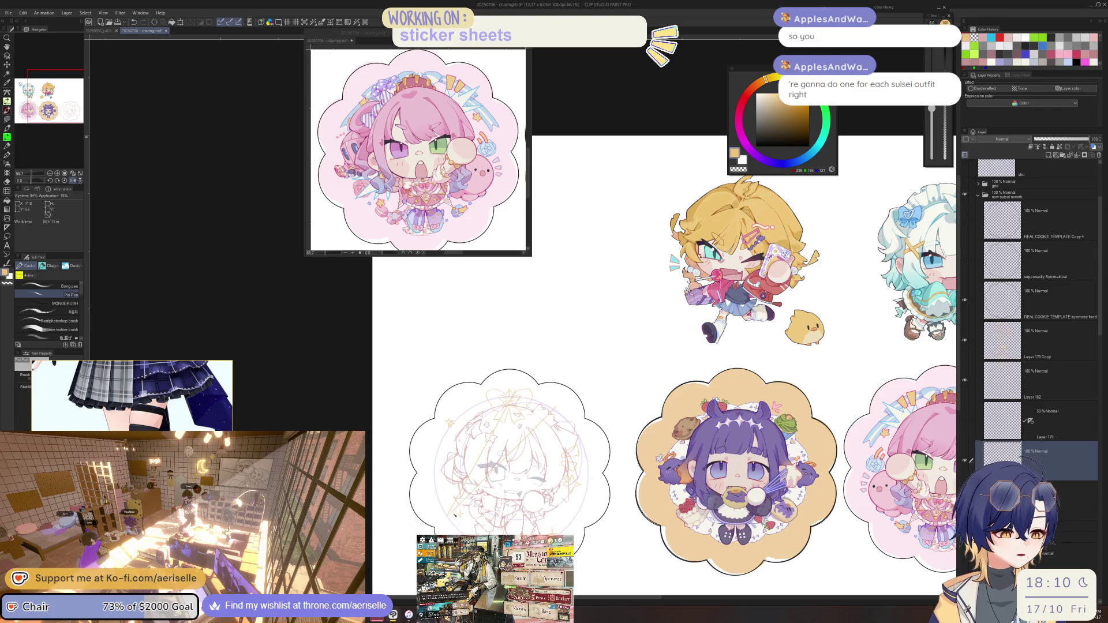
left_click_drag(480, 502, 582, 447)
left_click_drag(456, 519, 590, 512)
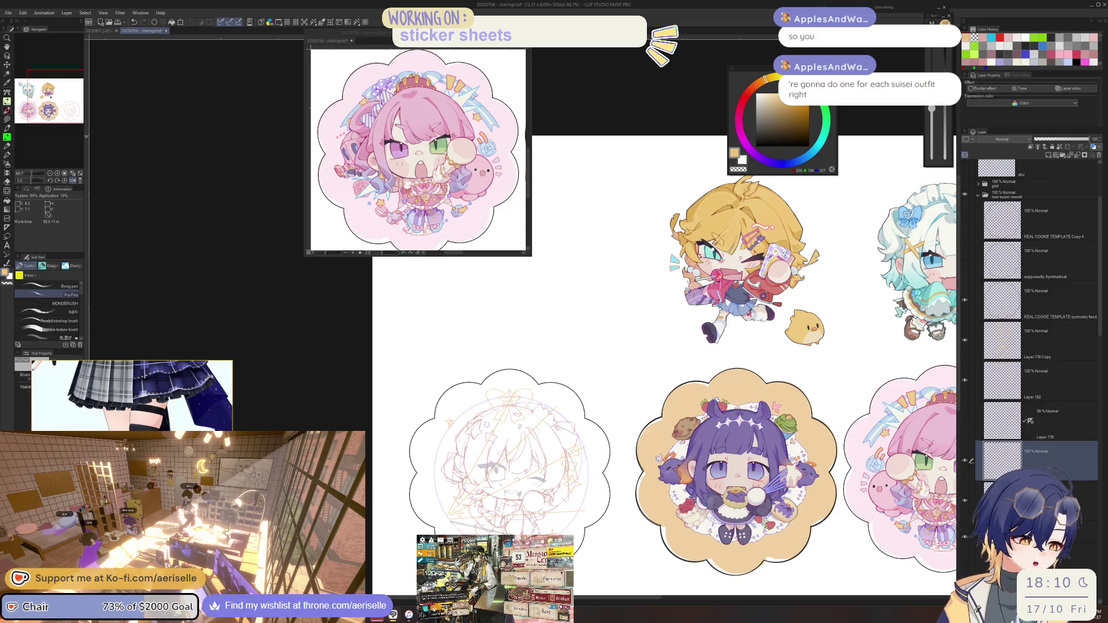
- Mirror the canvas and refine the sketch's right side with more strokes
key("h")
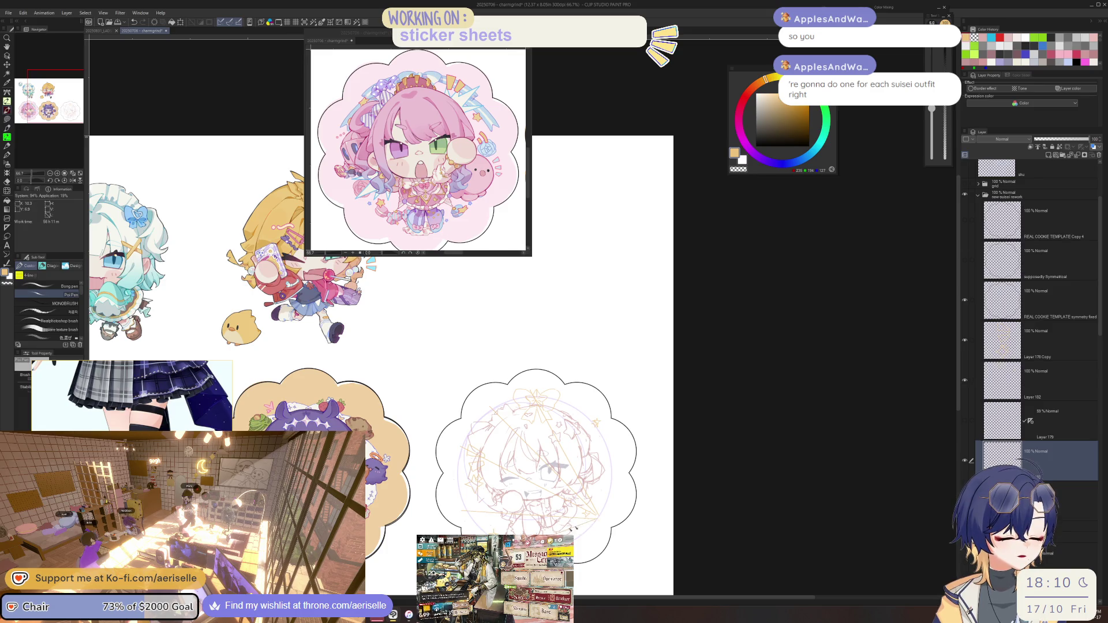
left_click_drag(599, 514, 574, 416)
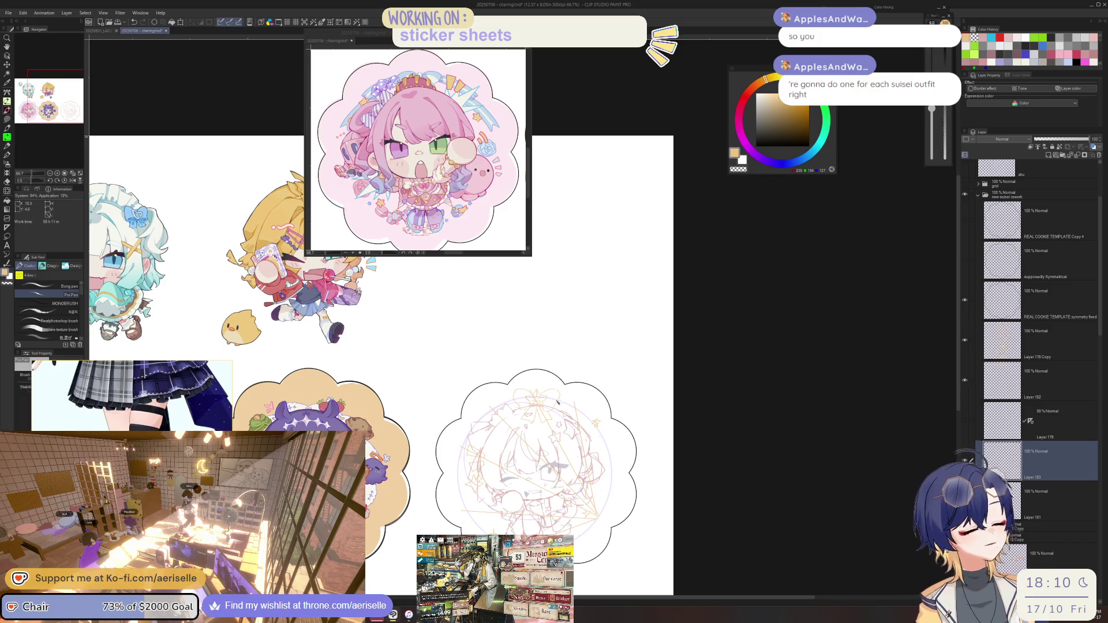
left_click_drag(599, 519, 554, 398)
mouse_move(594, 513)
left_mouse_down()
mouse_move(525, 411)
mouse_move(565, 468)
left_mouse_up()
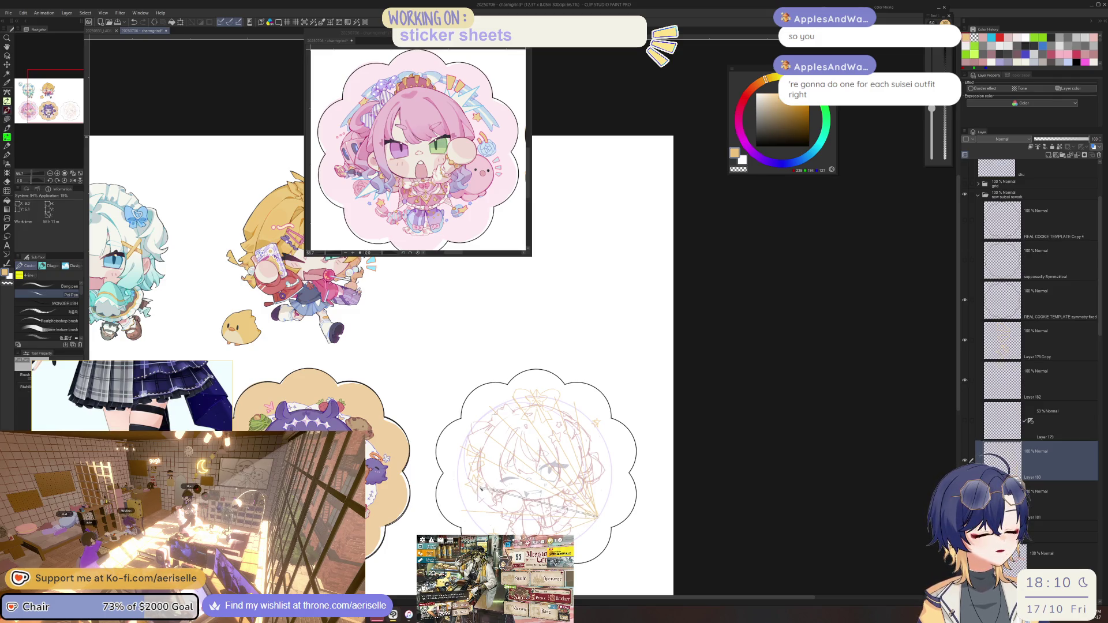
- Flip the view back and forth to check, then lower the sketch layer's opacity to half
key("e")
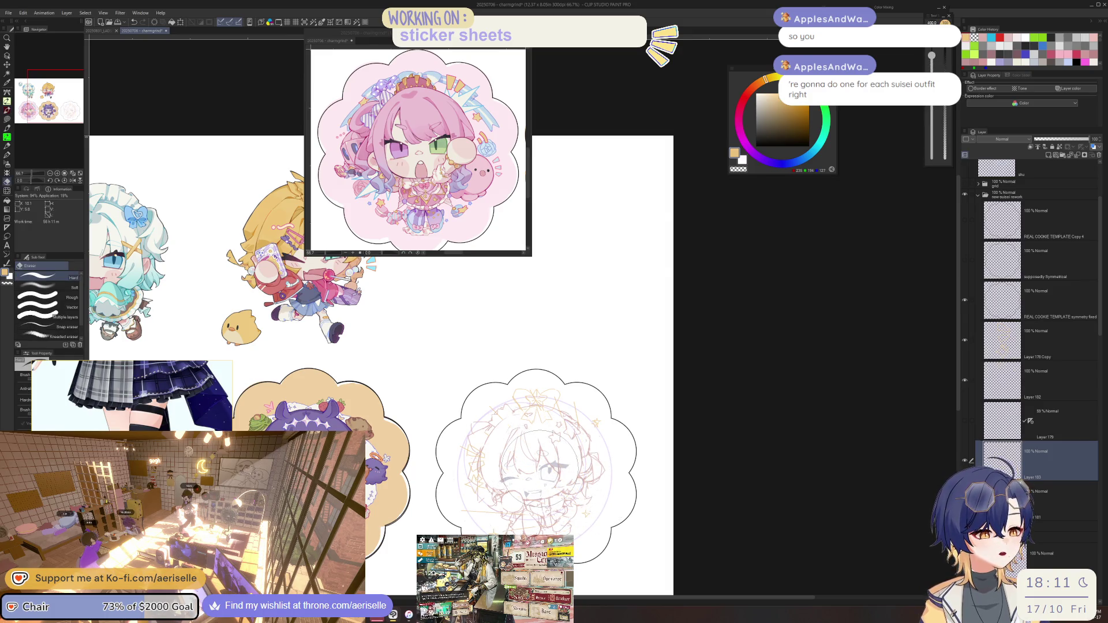
key("h")
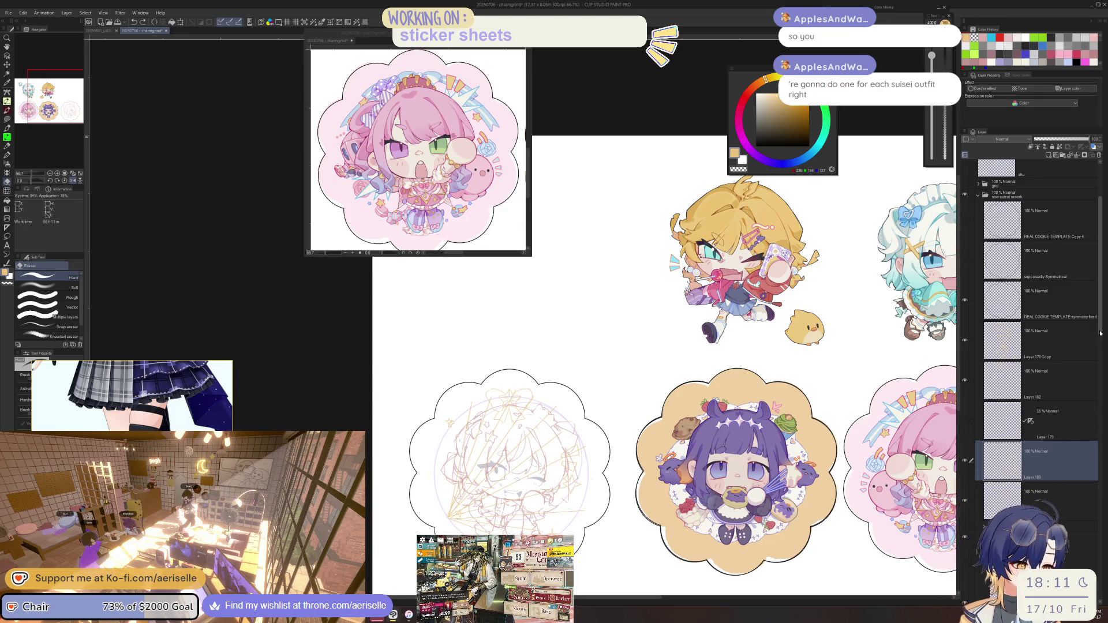
scroll(1090, 334, "down", 2)
key("h")
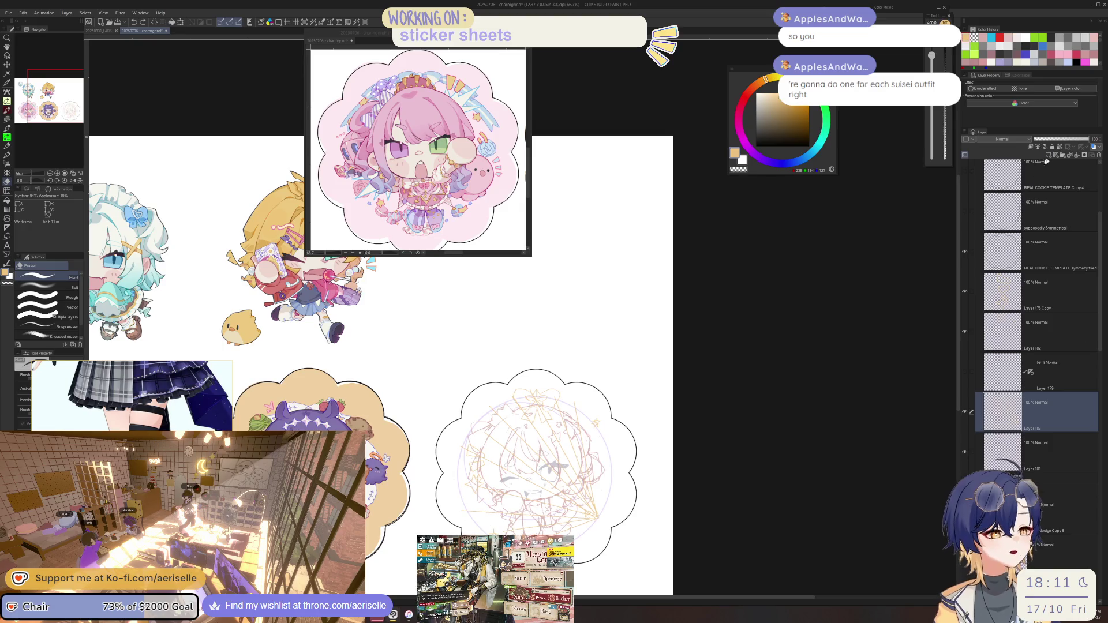
left_click(1063, 140)
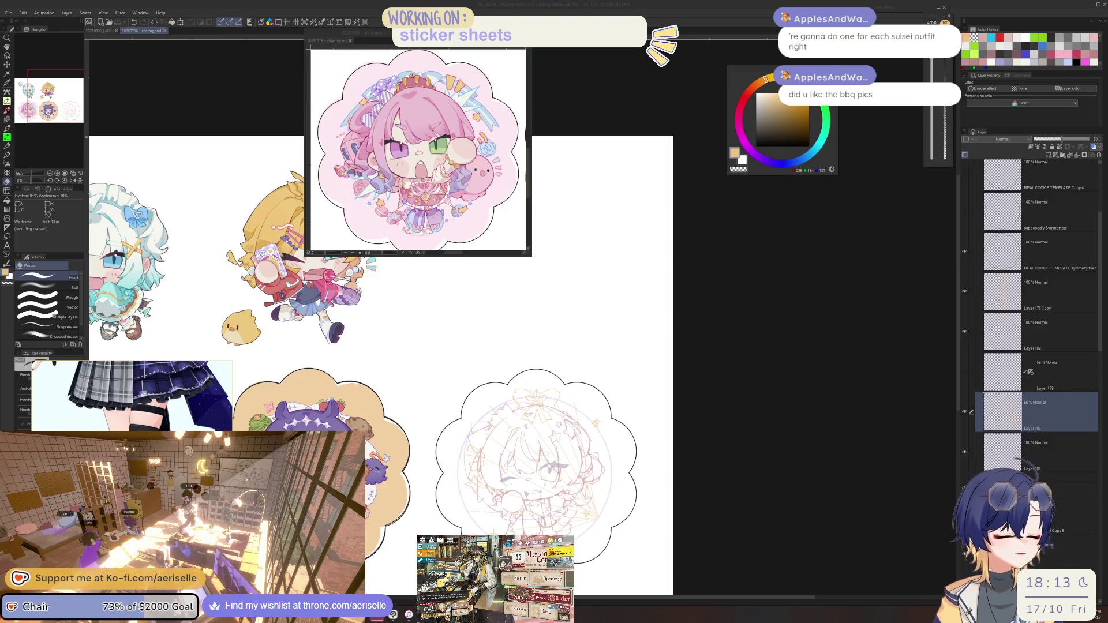
- Select the REAL COOKIE TEMPLATE layers and hide the template copy
mouse_move(654, 520)
left_mouse_down()
mouse_move(666, 482)
mouse_move(693, 534)
mouse_move(849, 545)
left_mouse_up()
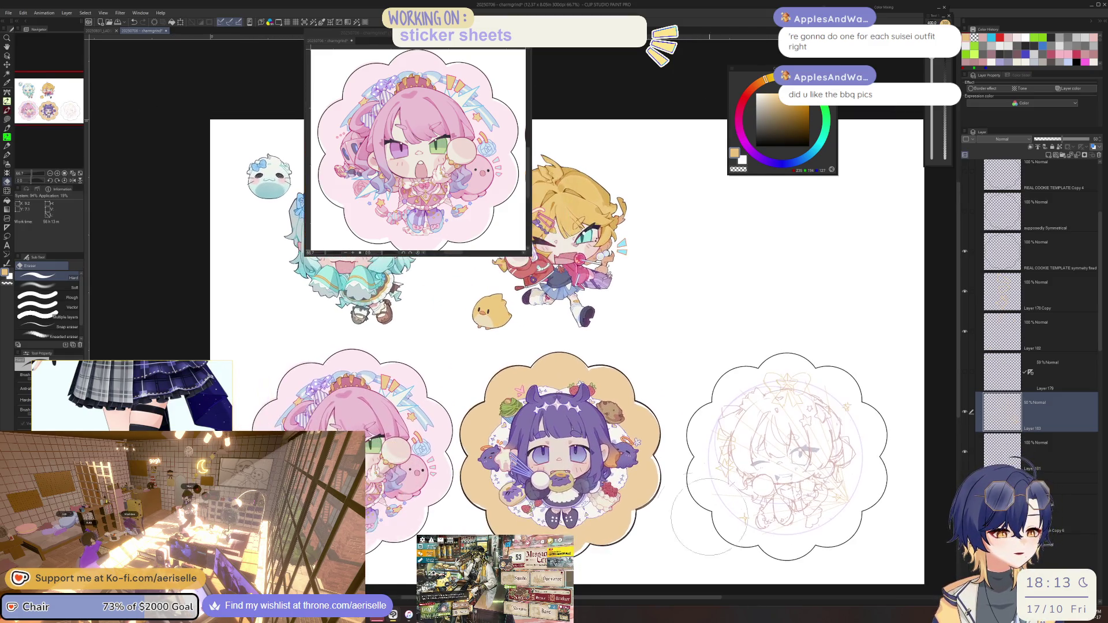
key("o")
scroll(459, 520, "up", 3)
scroll(459, 520, "down", 3)
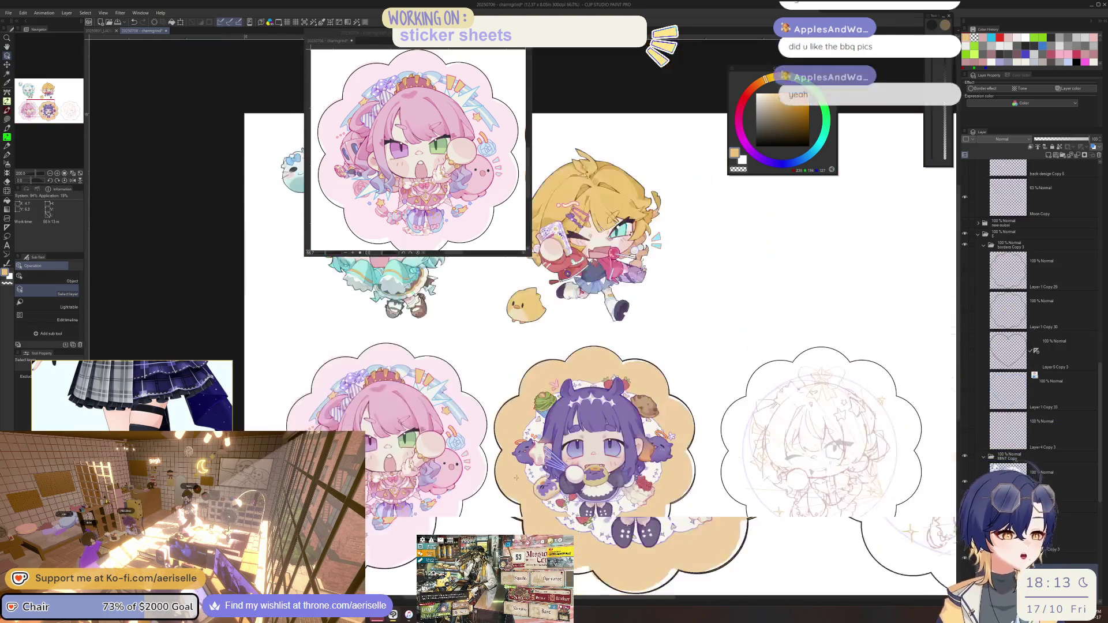
left_click_drag(560, 449, 647, 426)
scroll(1031, 346, "down", 4)
left_click(1039, 437)
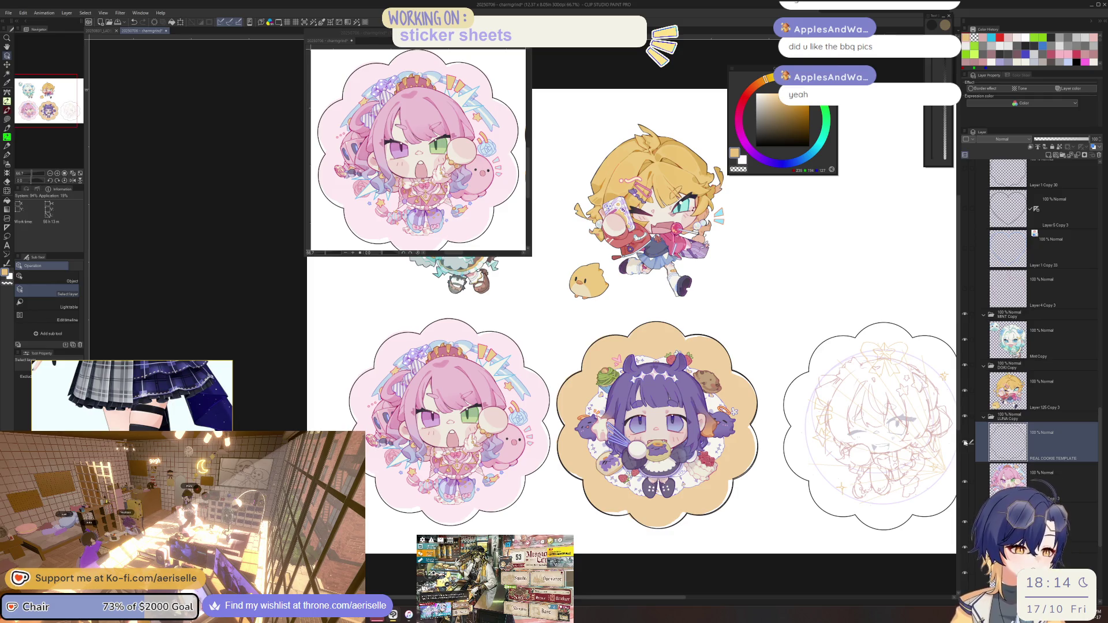
scroll(1098, 496, "down", 2)
mouse_move(1097, 495)
left_mouse_down()
mouse_move(1100, 516)
mouse_move(1098, 506)
left_mouse_up()
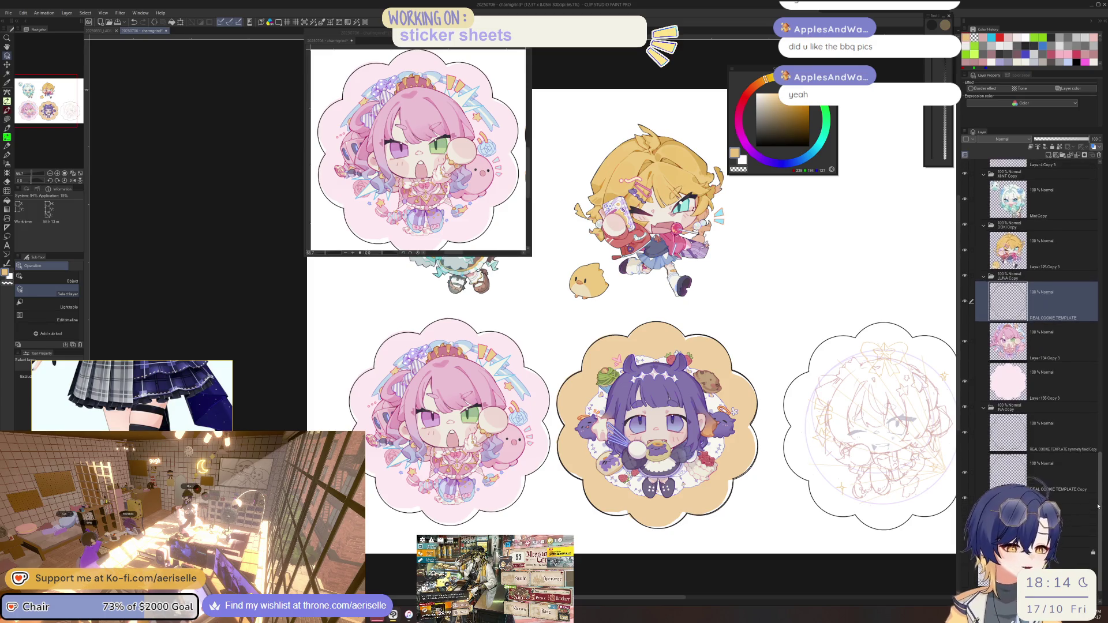
scroll(664, 529, "up", 3)
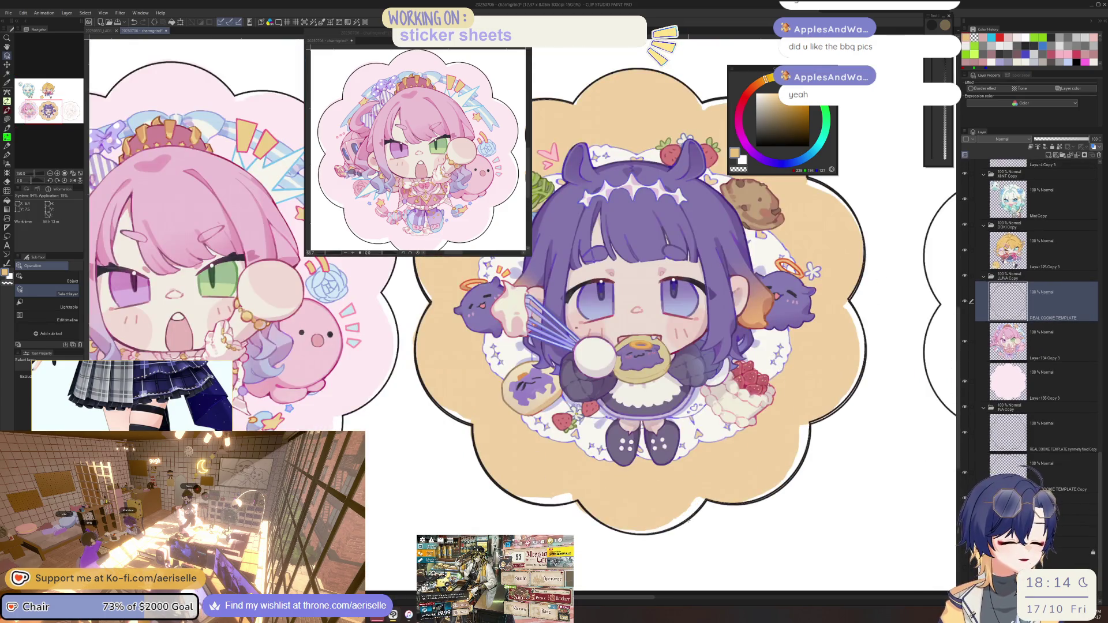
left_click(1039, 430)
left_click(964, 438)
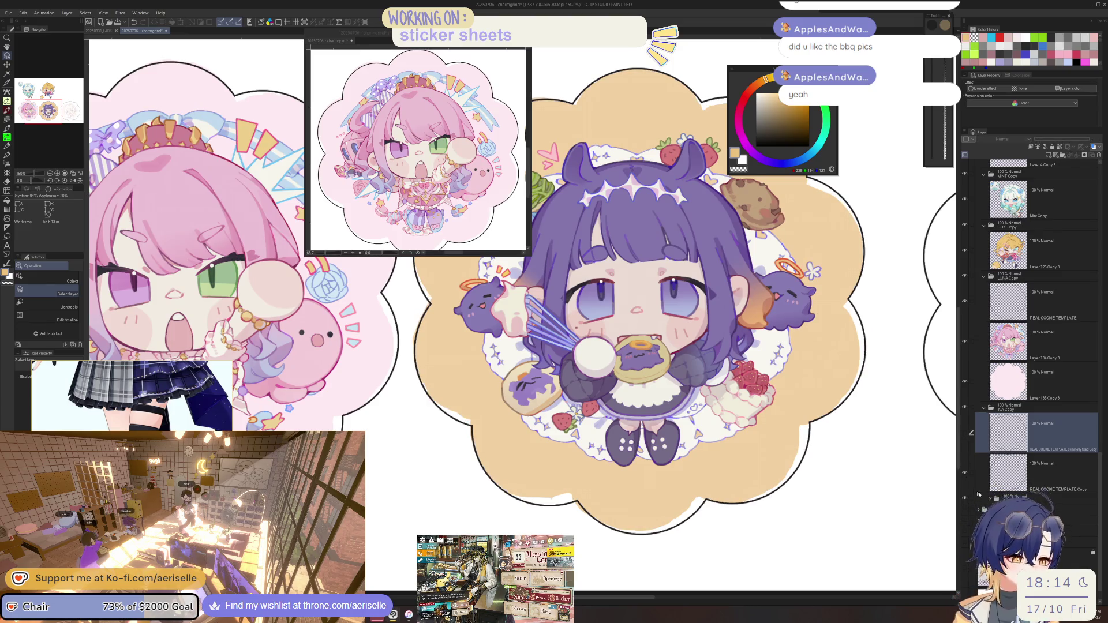
scroll(811, 512, "down", 2)
scroll(812, 512, "up", 1)
scroll(796, 529, "up", 1)
scroll(779, 554, "up", 1)
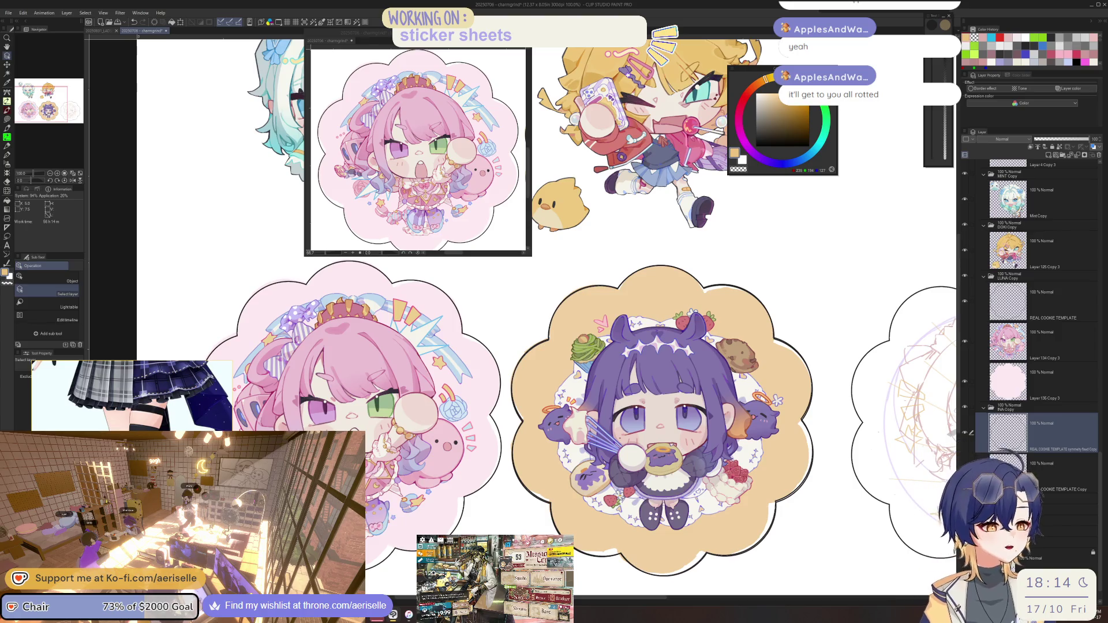
scroll(347, 390, "down", 2)
scroll(347, 389, "up", 2)
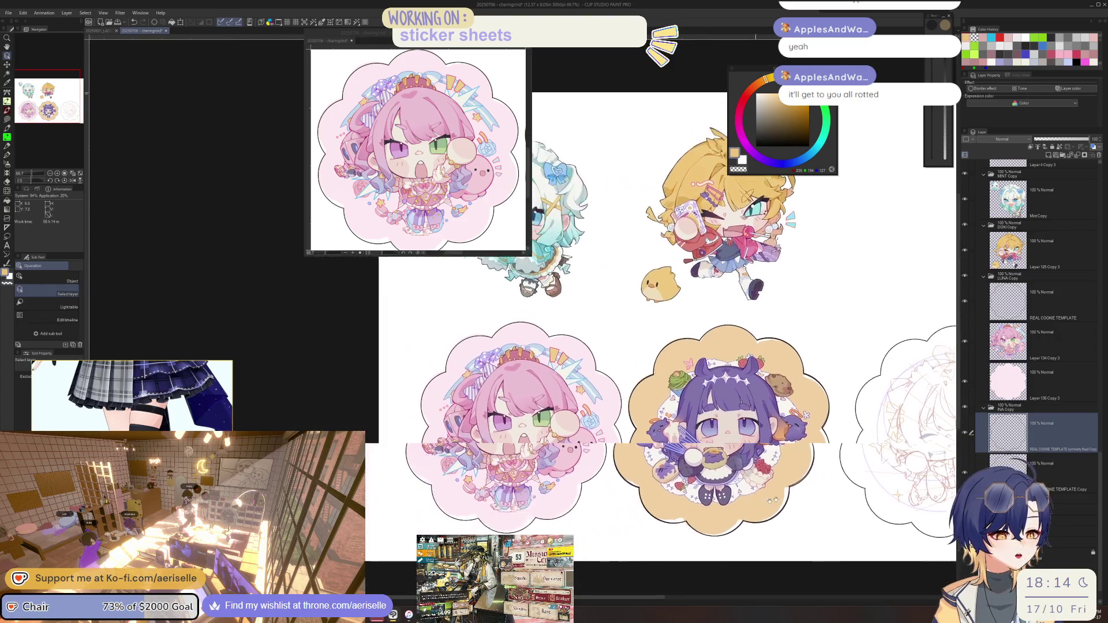
scroll(347, 390, "up", 3)
- Move a layer up the stack and show the dark outline around the pink sticker
left_click(962, 304)
key("ctrl+minus")
key("ctrl+minus")
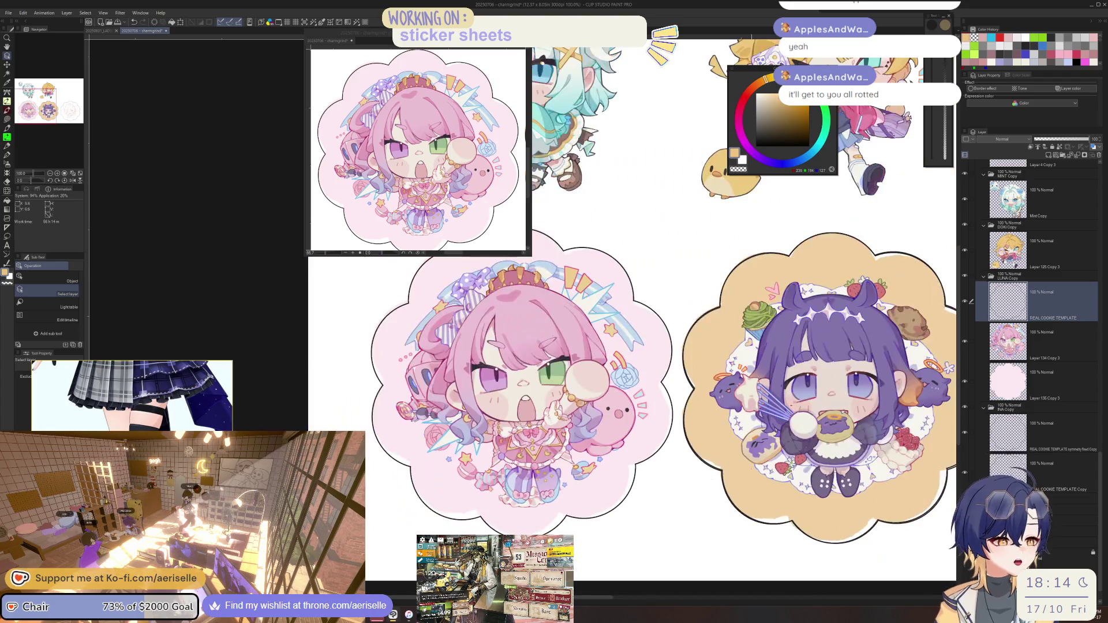
scroll(633, 390, "up", 2)
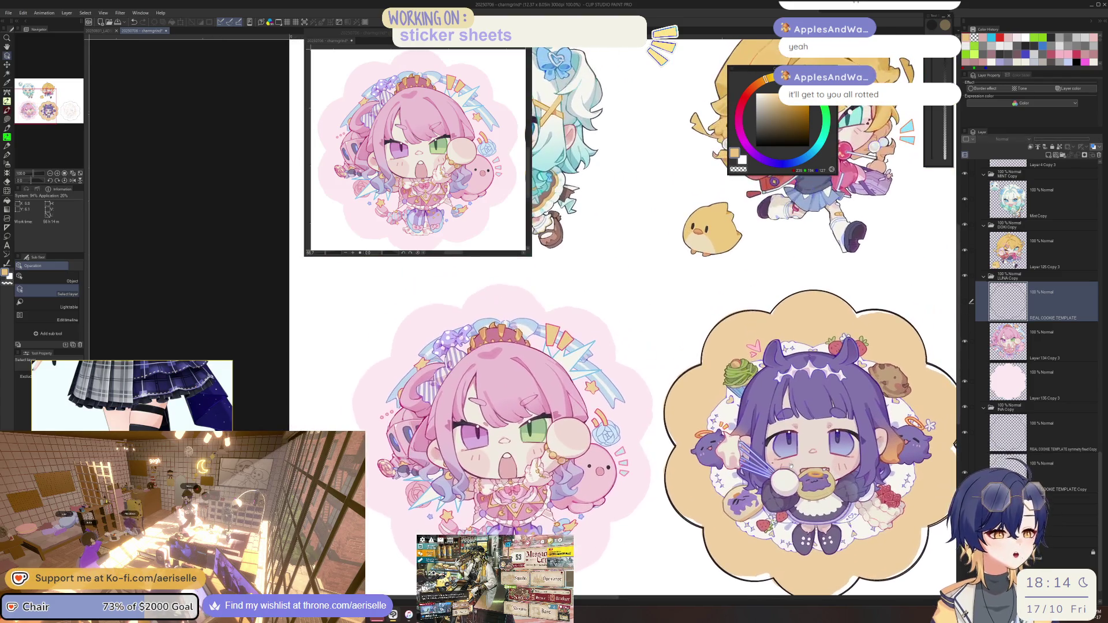
scroll(790, 467, "up", 1)
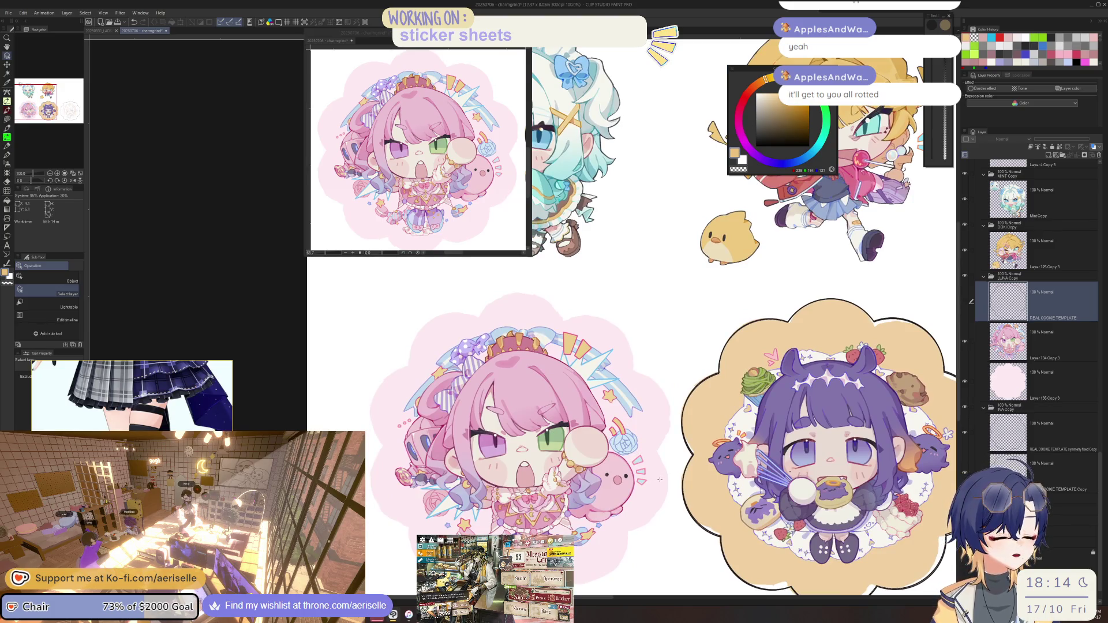
left_click(997, 461)
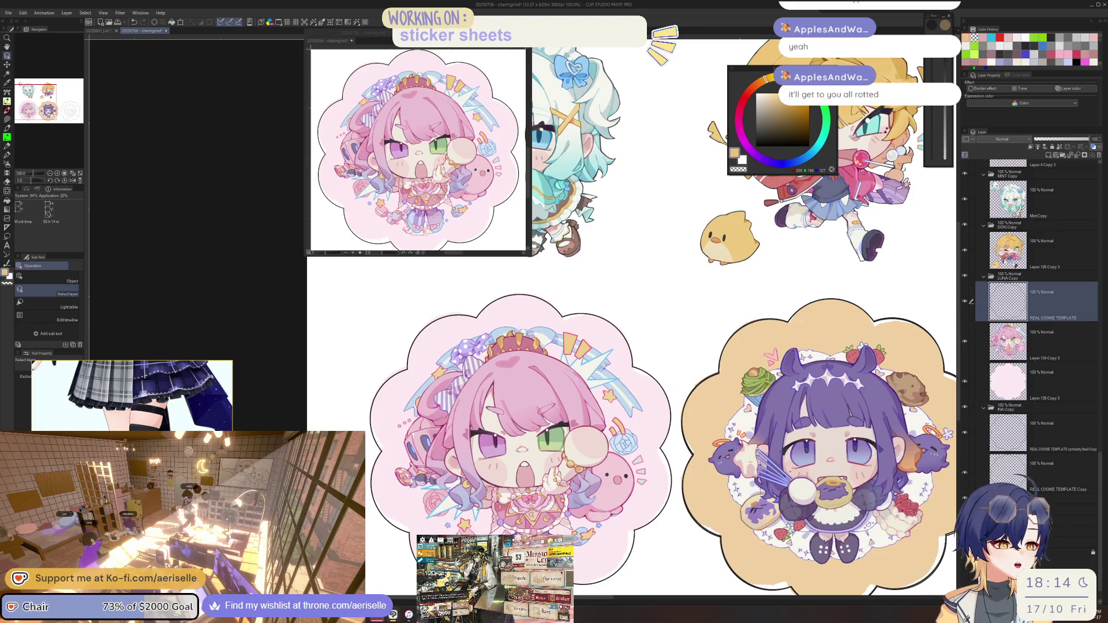
- Return to the sketch sticker's layer with the pen, then bring up the Arknights game window
left_click_drag(865, 433, 338, 399)
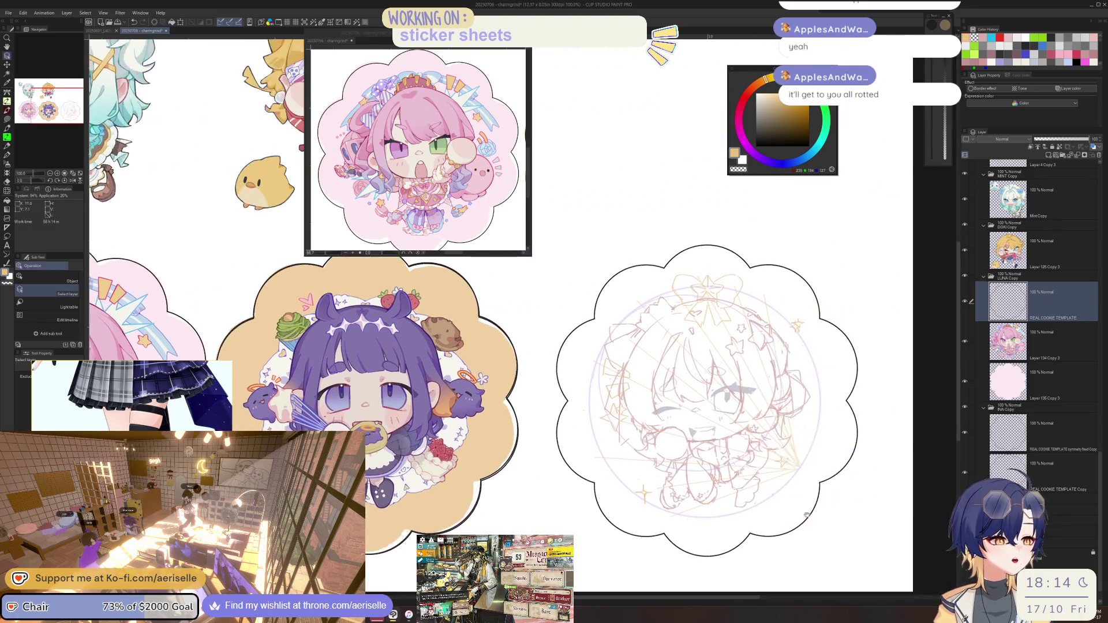
left_click_drag(684, 542, 647, 556)
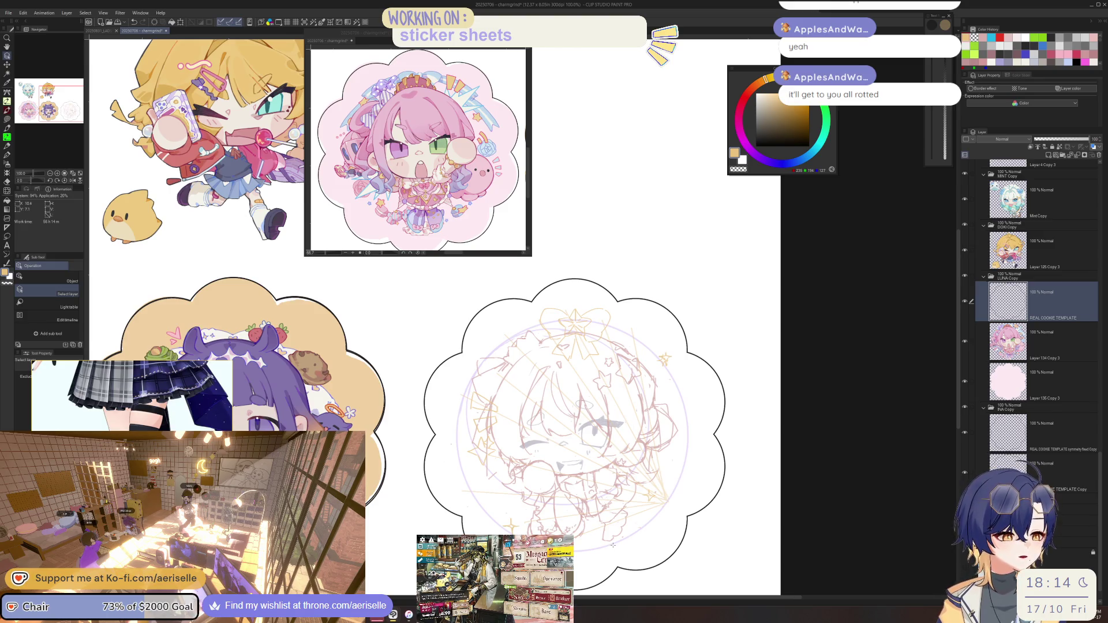
scroll(574, 425, "up", 2)
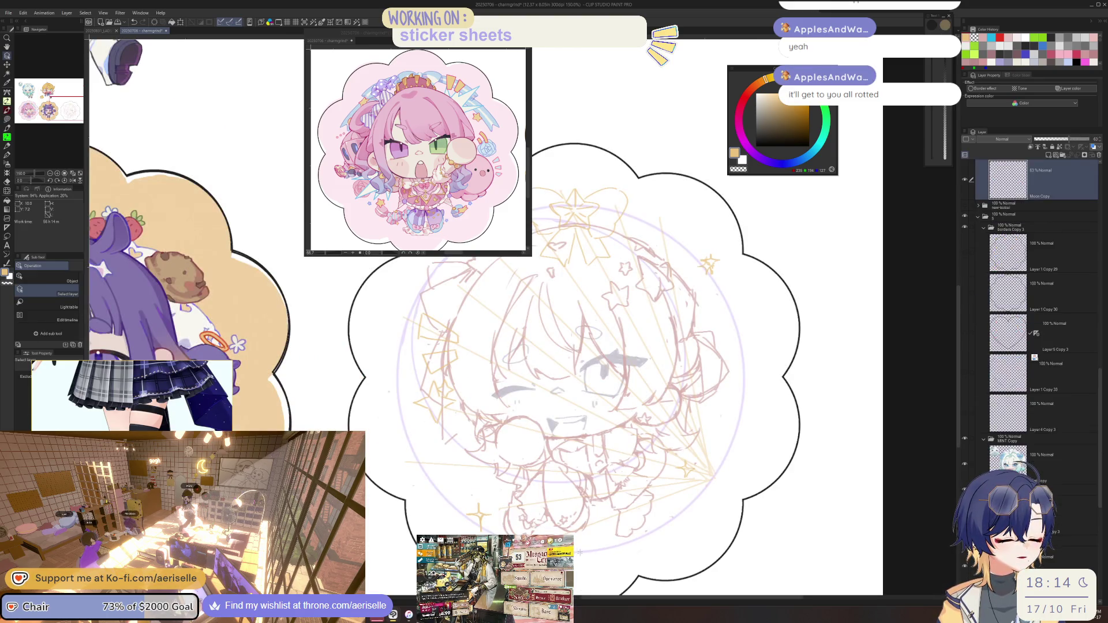
left_click(631, 202, "ctrl+shift")
key("p")
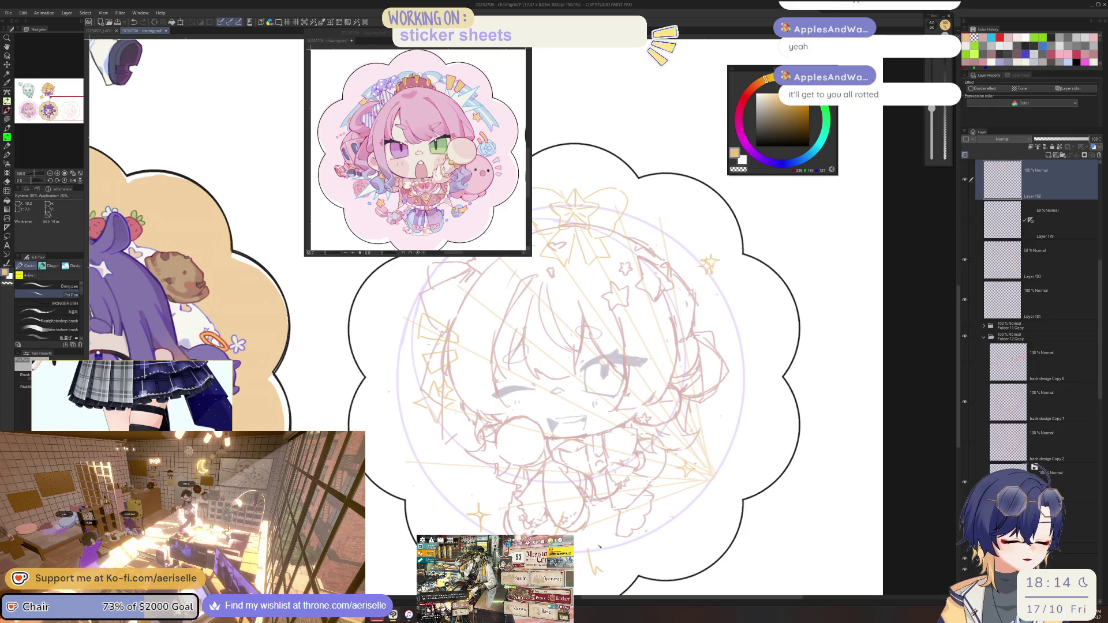
scroll(599, 548, "down", 2)
scroll(599, 548, "down", 2)
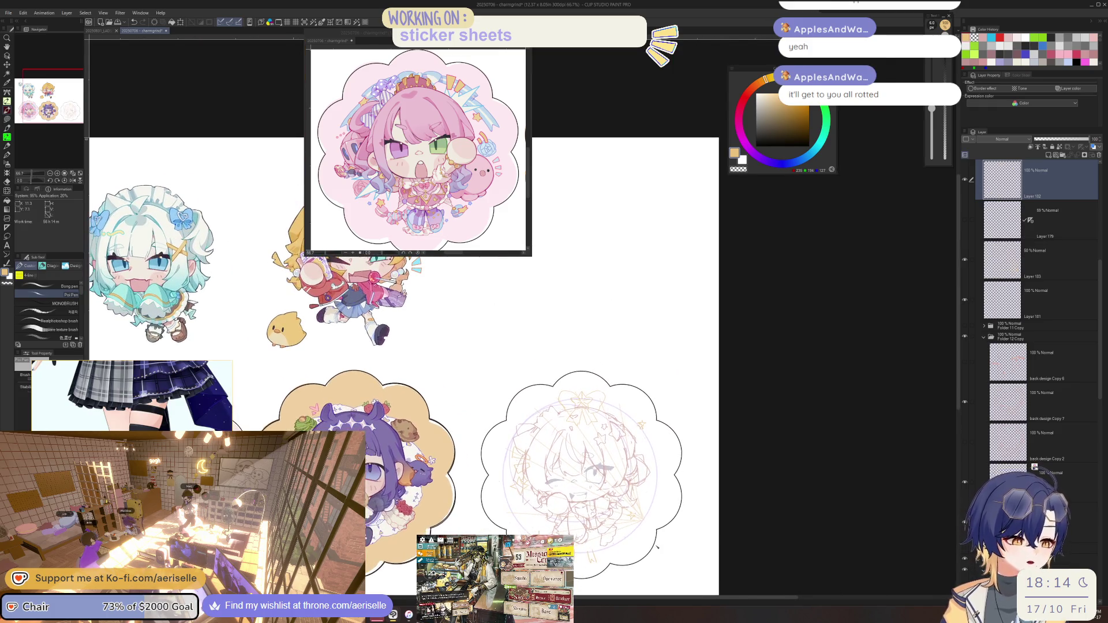
scroll(516, 485, "up", 3)
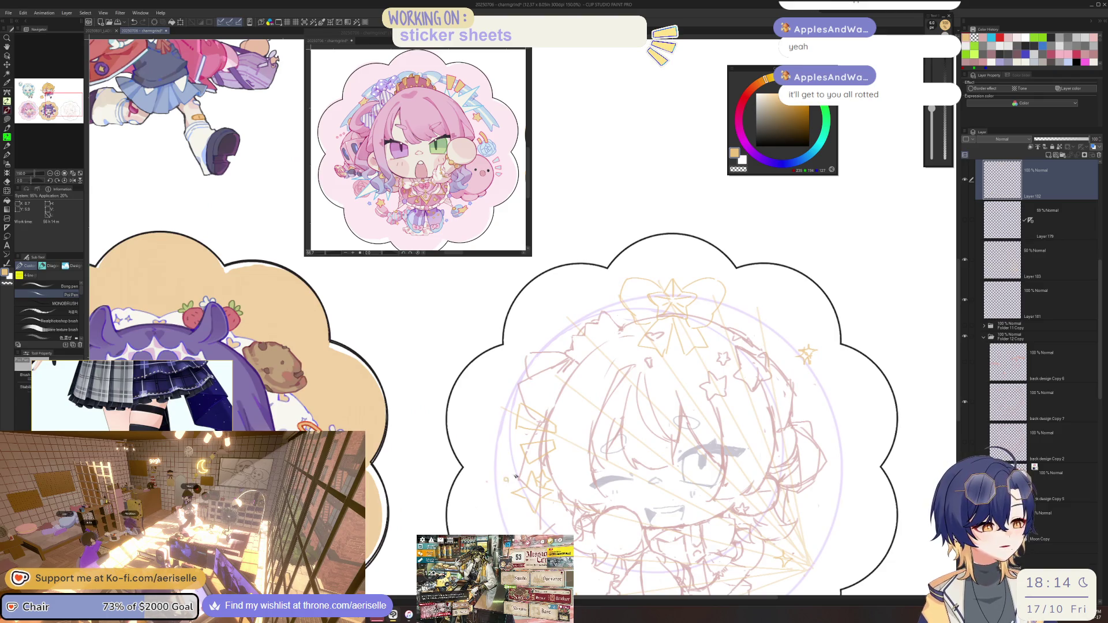
scroll(517, 476, "down", 3)
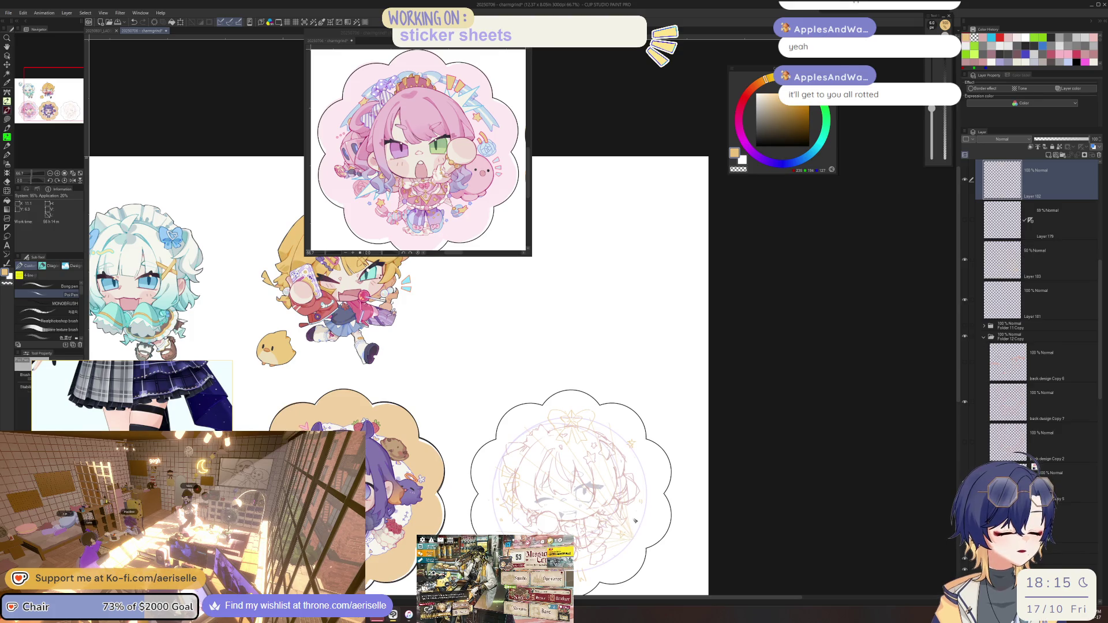
scroll(398, 373, "down", 1)
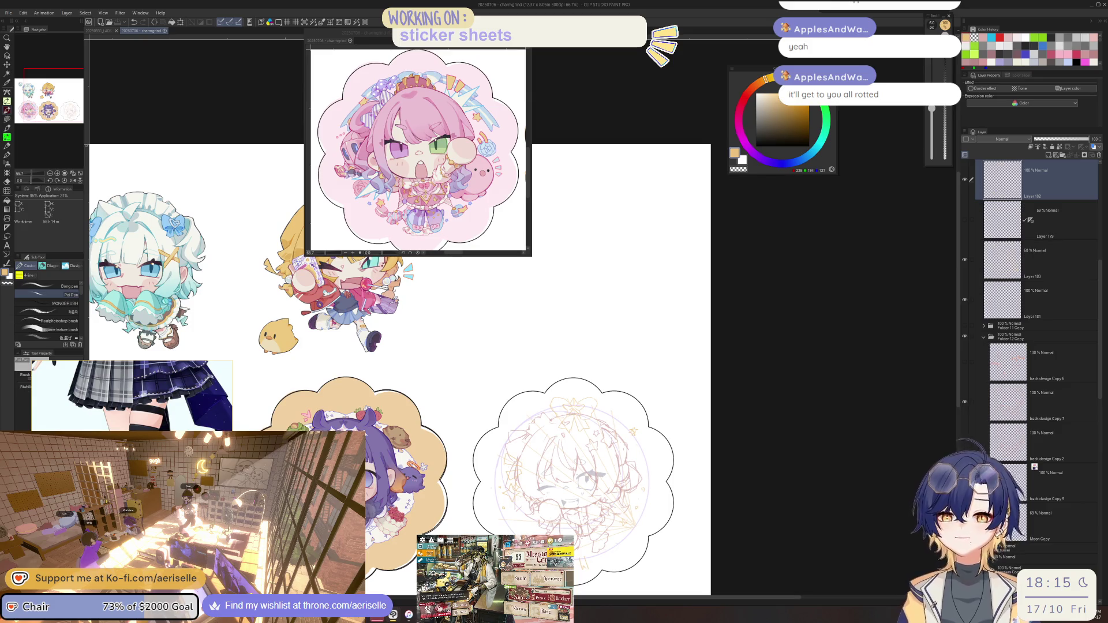
scroll(623, 366, "up", 2)
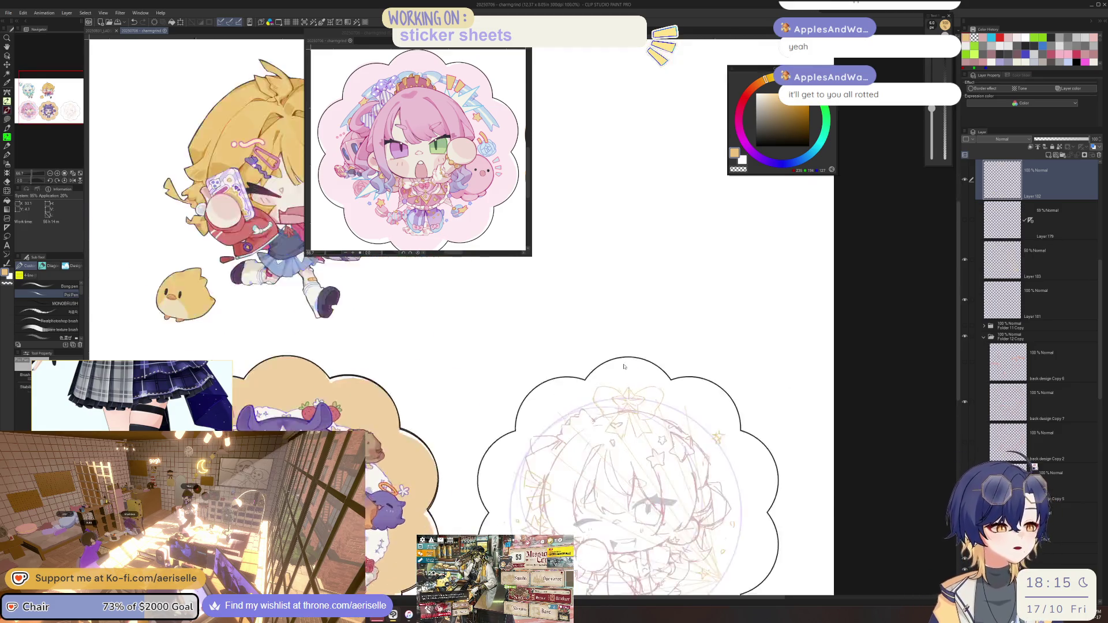
scroll(624, 366, "up", 1)
scroll(766, 416, "down", 1)
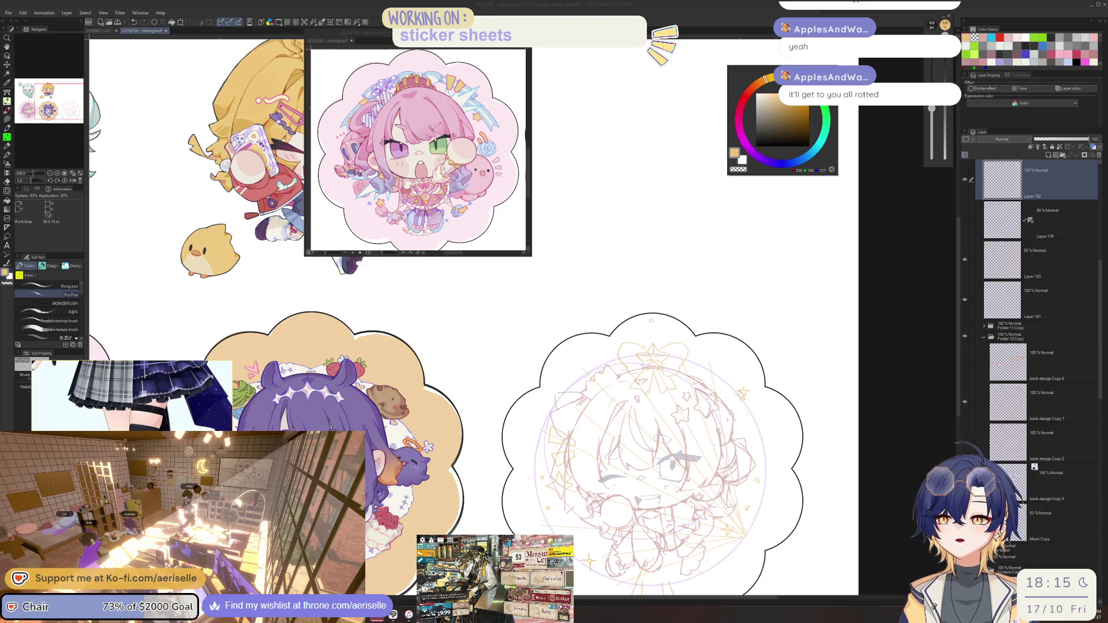
key("alt+Tab")
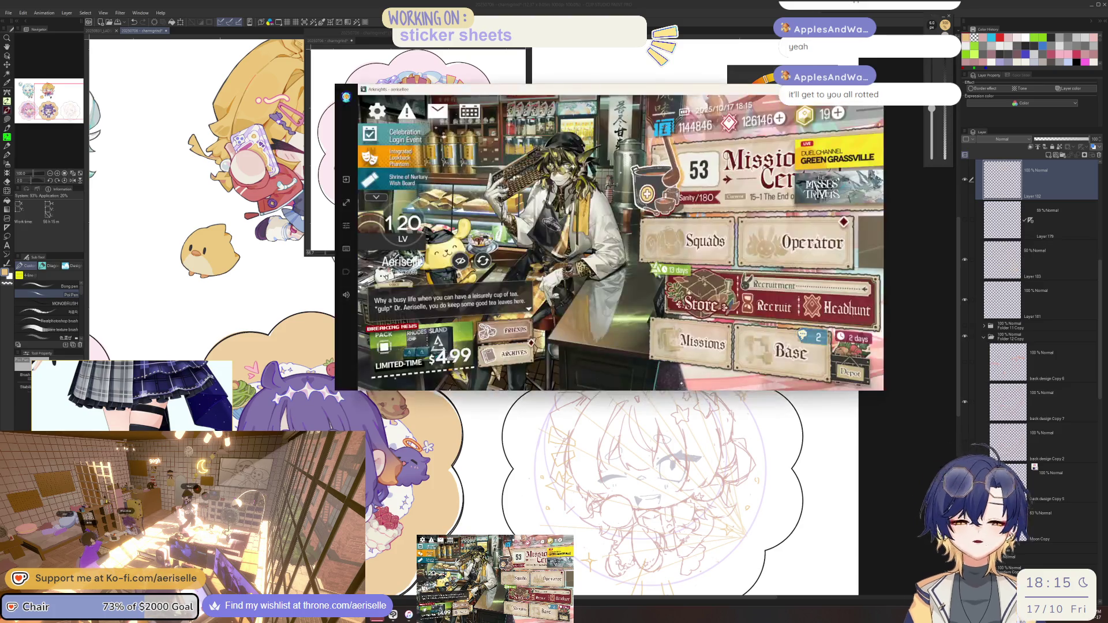
- Open stage MT-4 Wayfinder and set the repeat run count
left_click(762, 173)
left_click(865, 346)
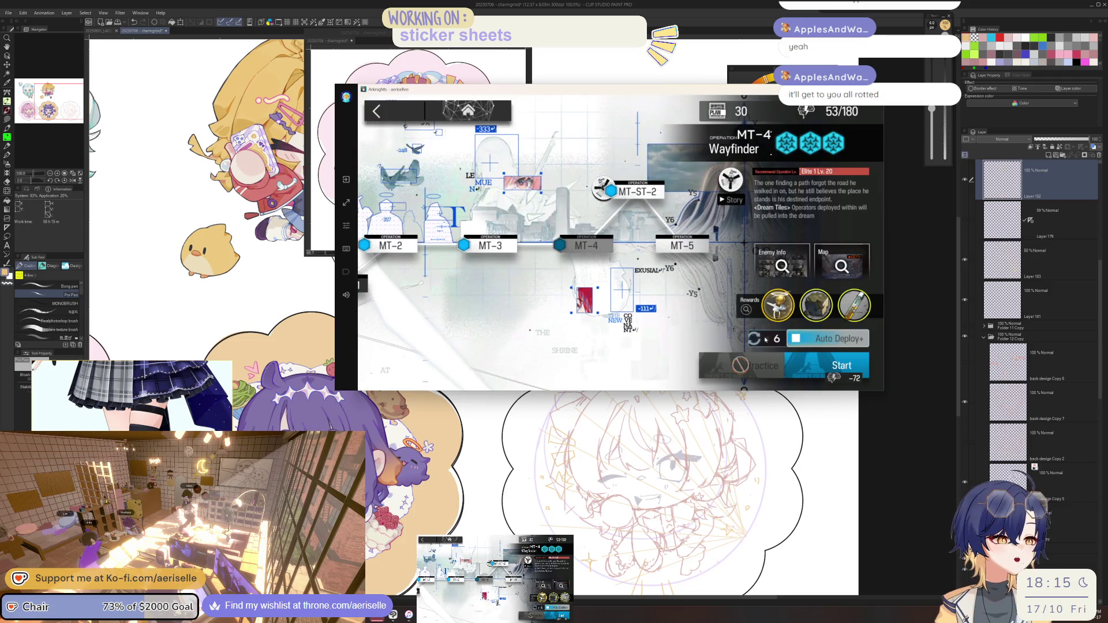
left_click(769, 340)
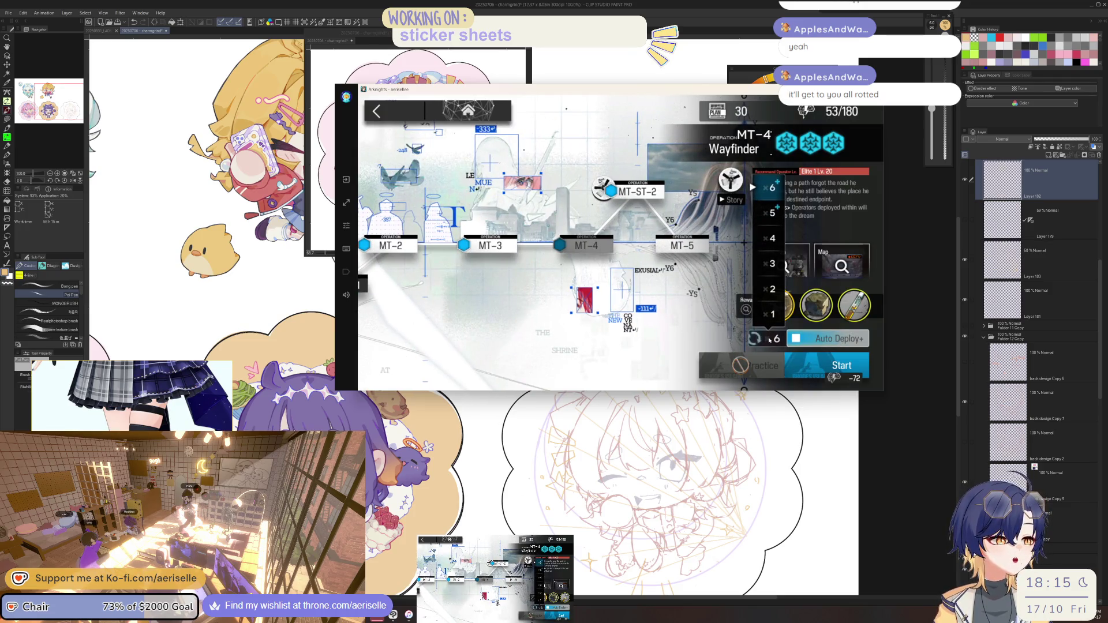
left_click(777, 234)
- Confirm the squad and launch the auto-deploy mission, then hide the game window
left_click(840, 365)
left_click(829, 340)
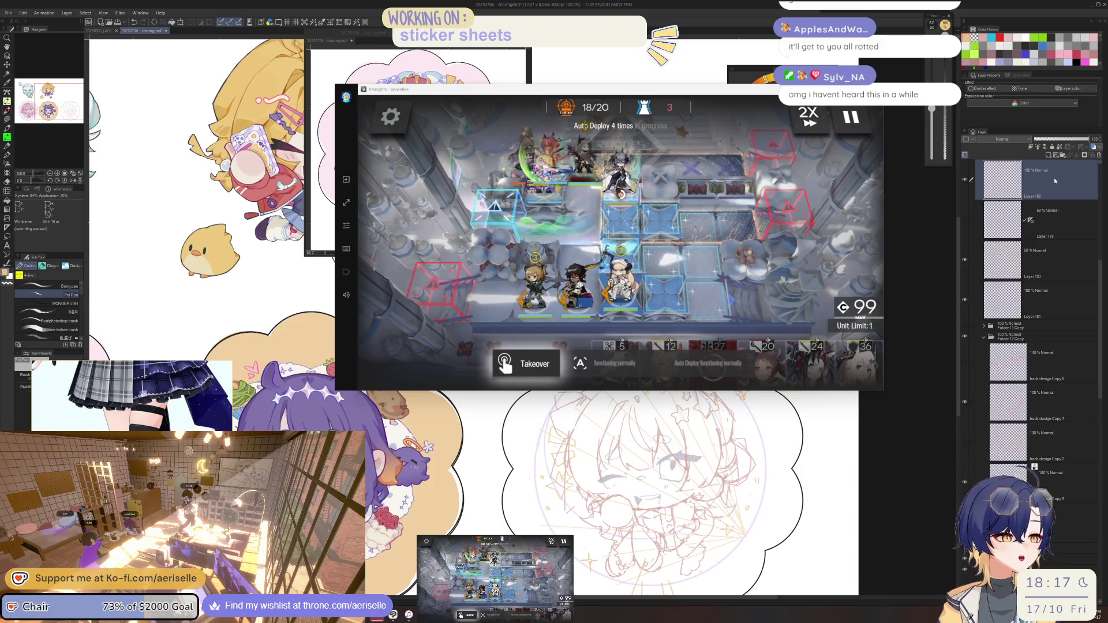
key("alt+Tab")
scroll(472, 316, "left", 2)
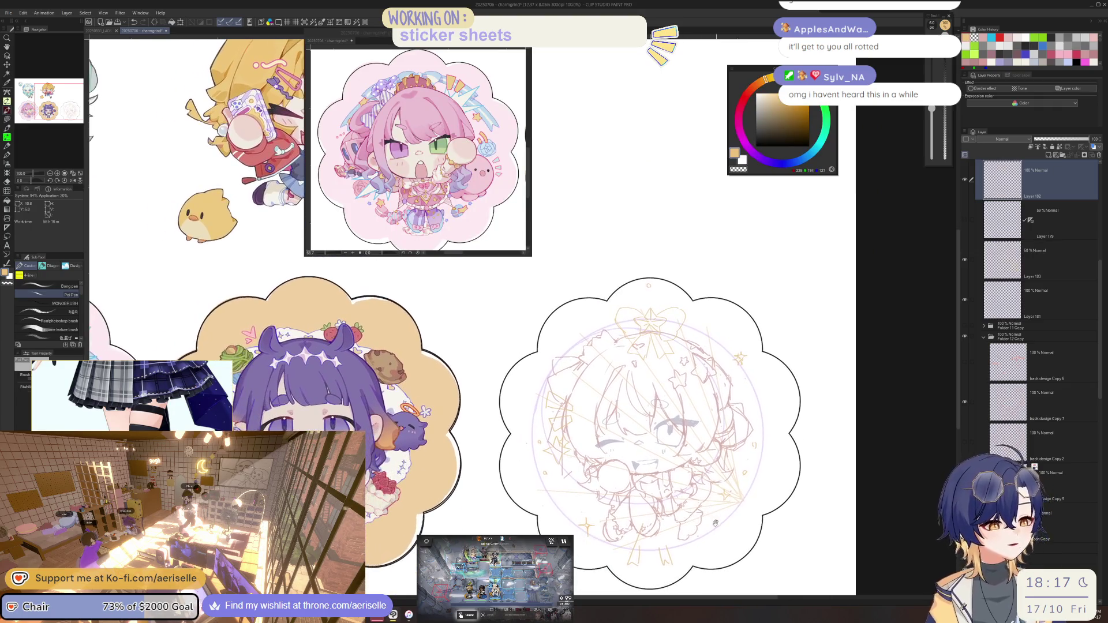
scroll(471, 316, "left", 2)
scroll(472, 316, "left", 2)
scroll(471, 315, "left", 2)
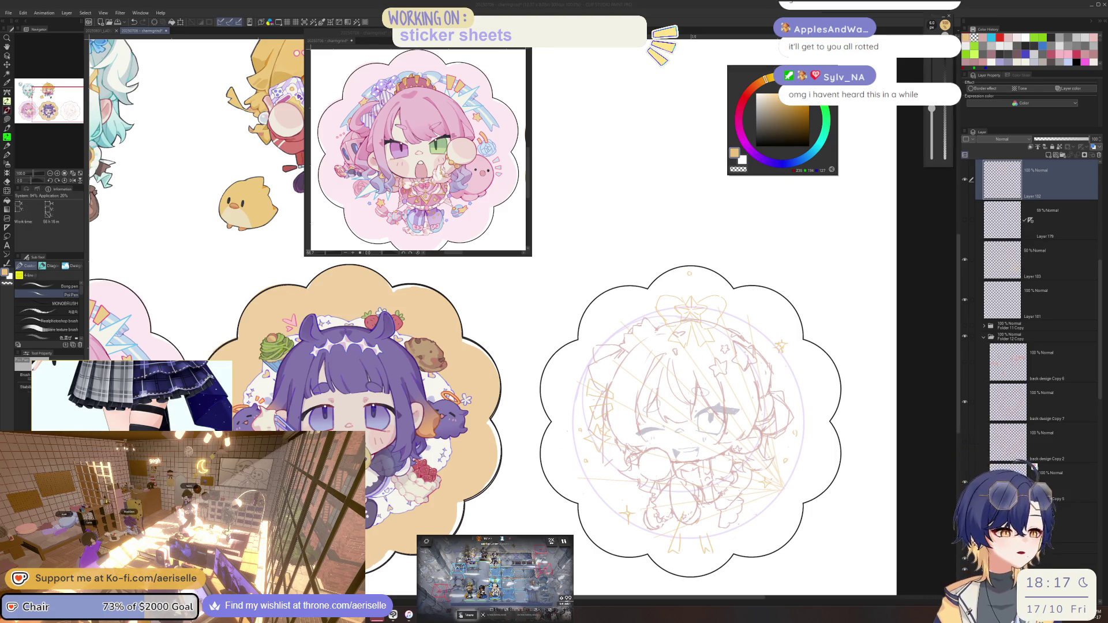
- Switch to the green teapot sketch and dock the booth photo reference into the workspace
left_click(115, 30)
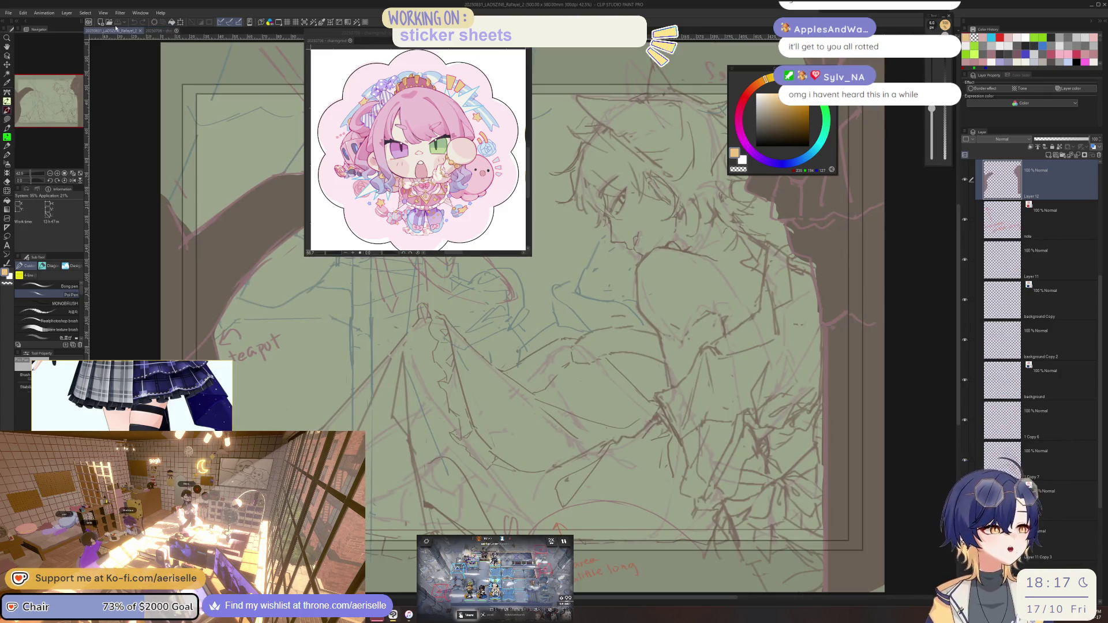
key("ctrl+Tab")
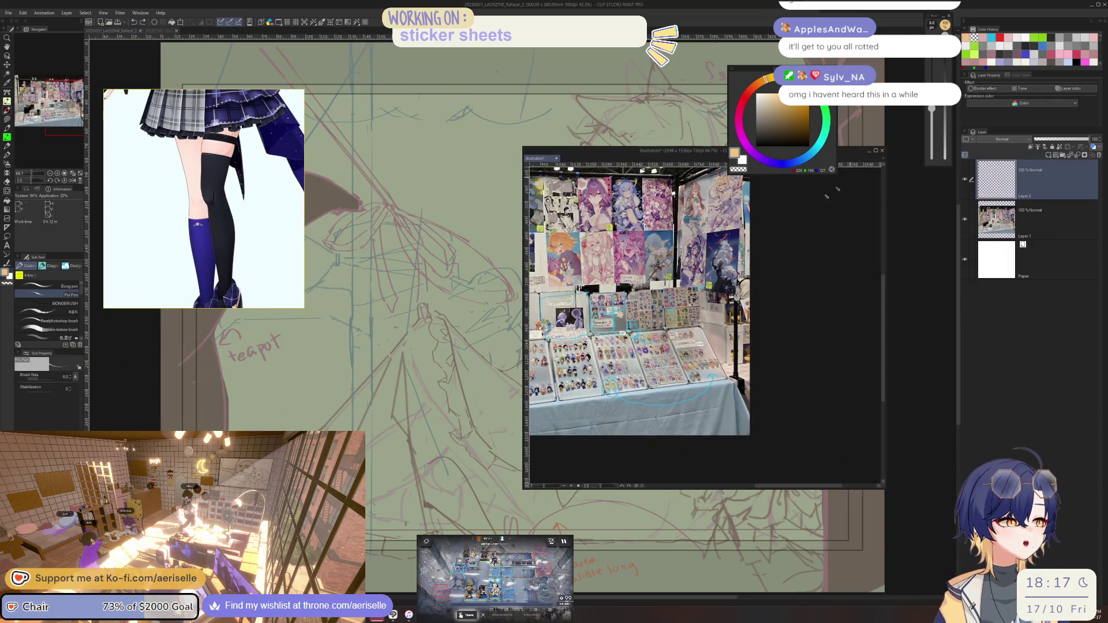
left_click_drag(541, 159, 113, 32)
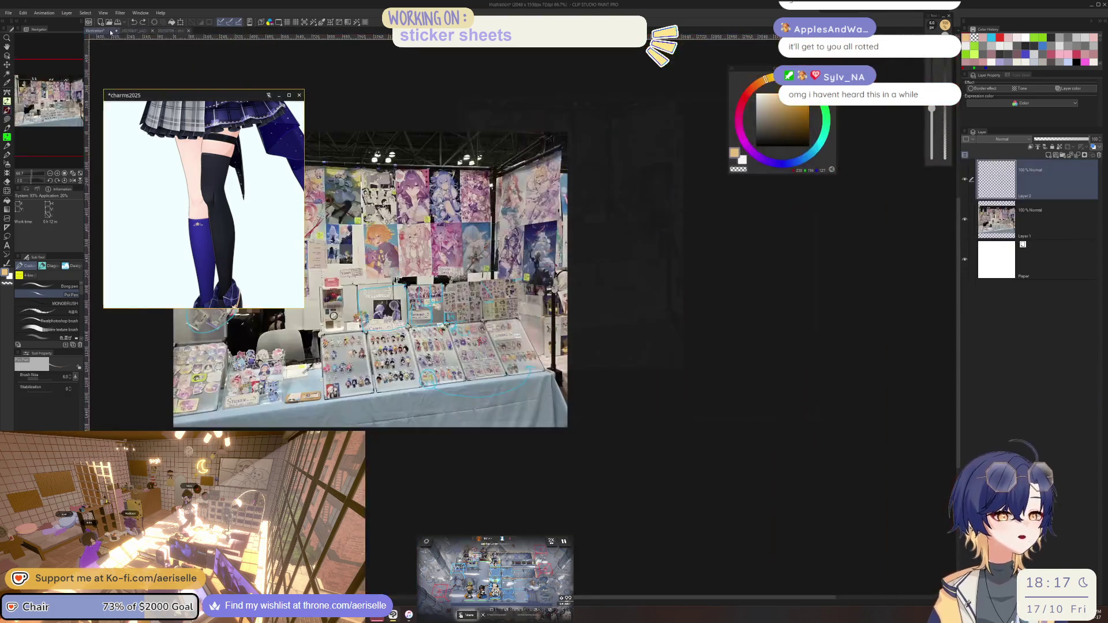
- Load the Lads_ZineReferences scene into PureRef and enlarge its window over the green sketch
left_click(138, 31)
right_click(210, 163)
mouse_move(220, 329)
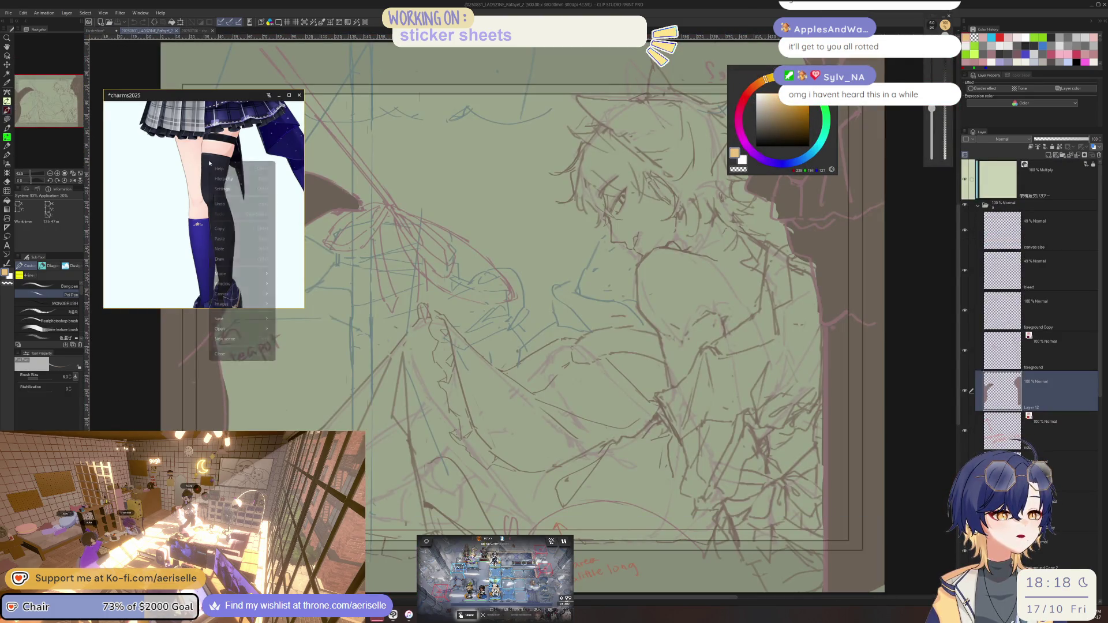
left_click(321, 308)
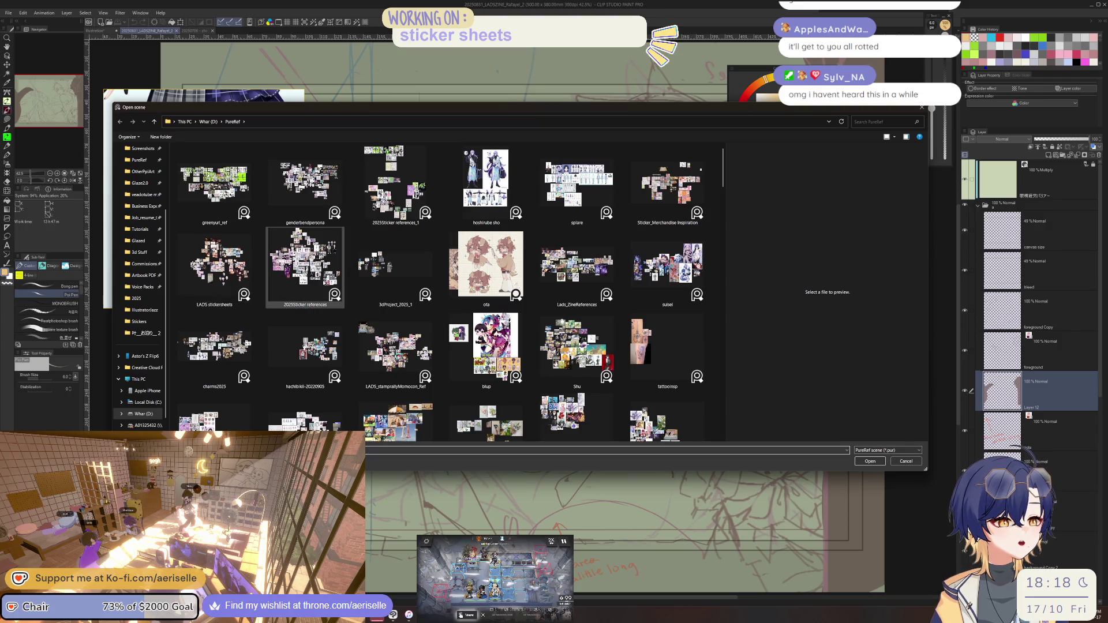
double_click(576, 264)
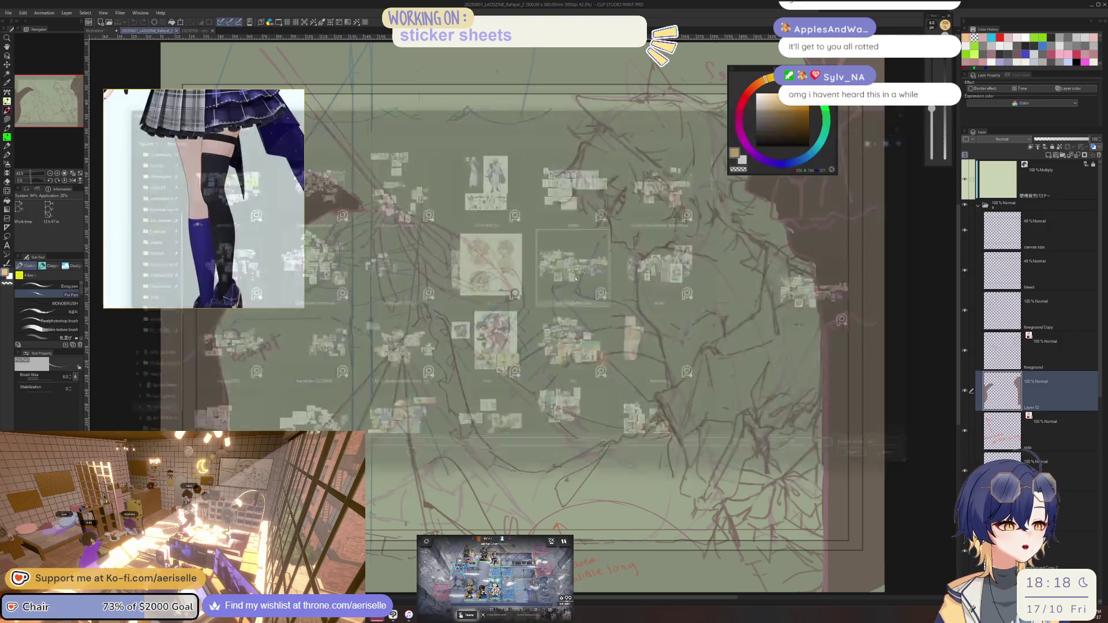
left_click_drag(303, 307, 350, 374)
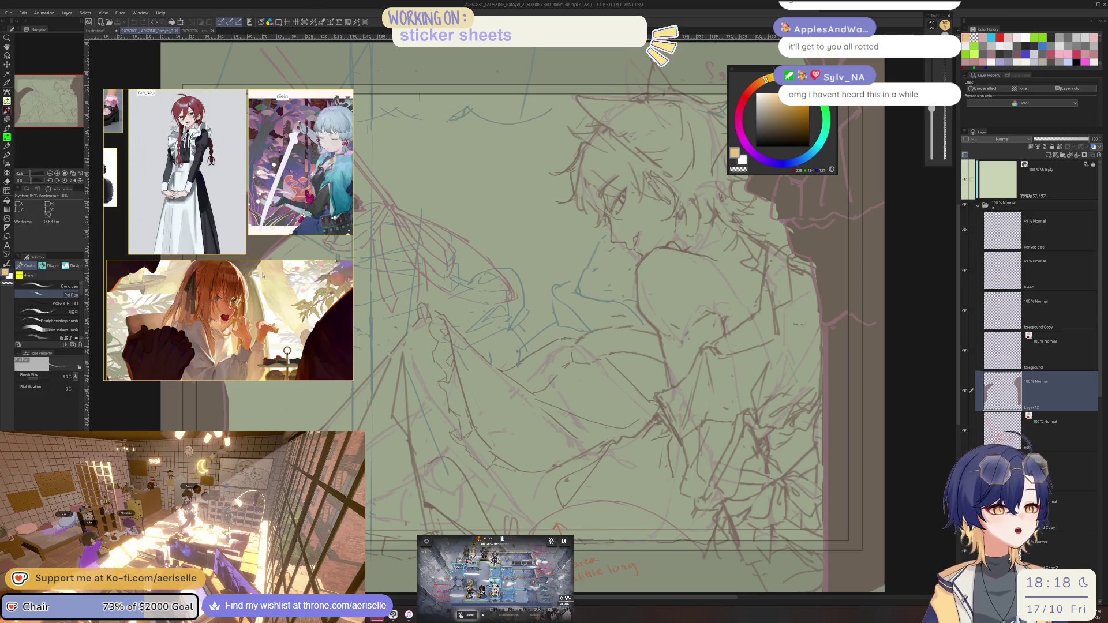
scroll(263, 274, "down", 2)
scroll(268, 251, "down", 1)
scroll(276, 234, "down", 1)
scroll(286, 213, "down", 2)
scroll(287, 213, "up", 2)
scroll(312, 217, "down", 1)
scroll(334, 217, "up", 1)
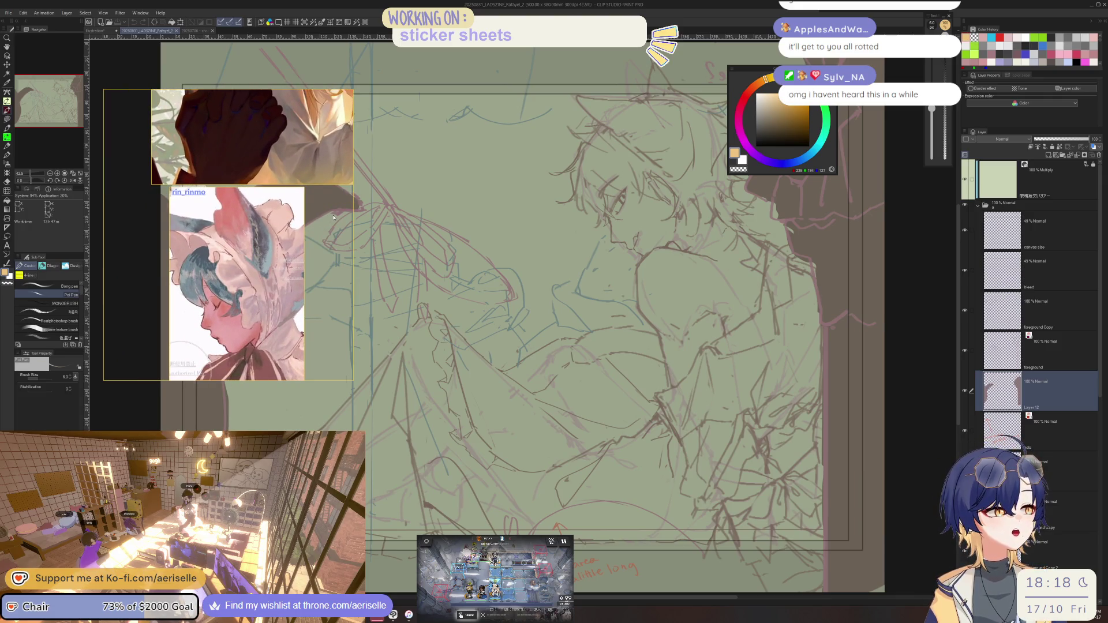
scroll(282, 291, "up", 1)
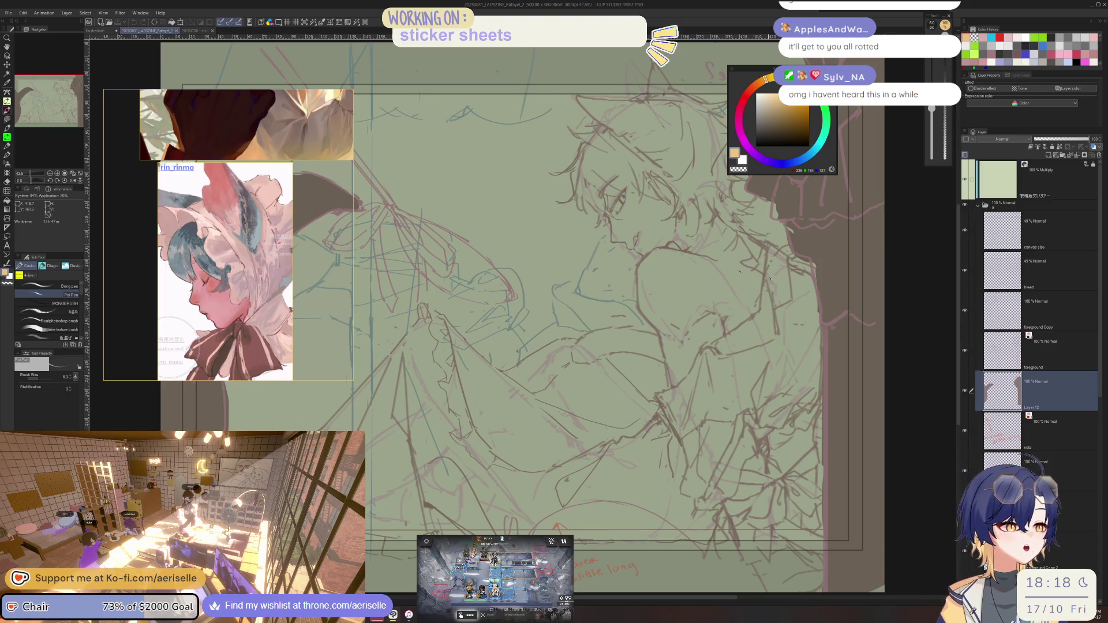
scroll(531, 286, "down", 1)
scroll(531, 287, "down", 1)
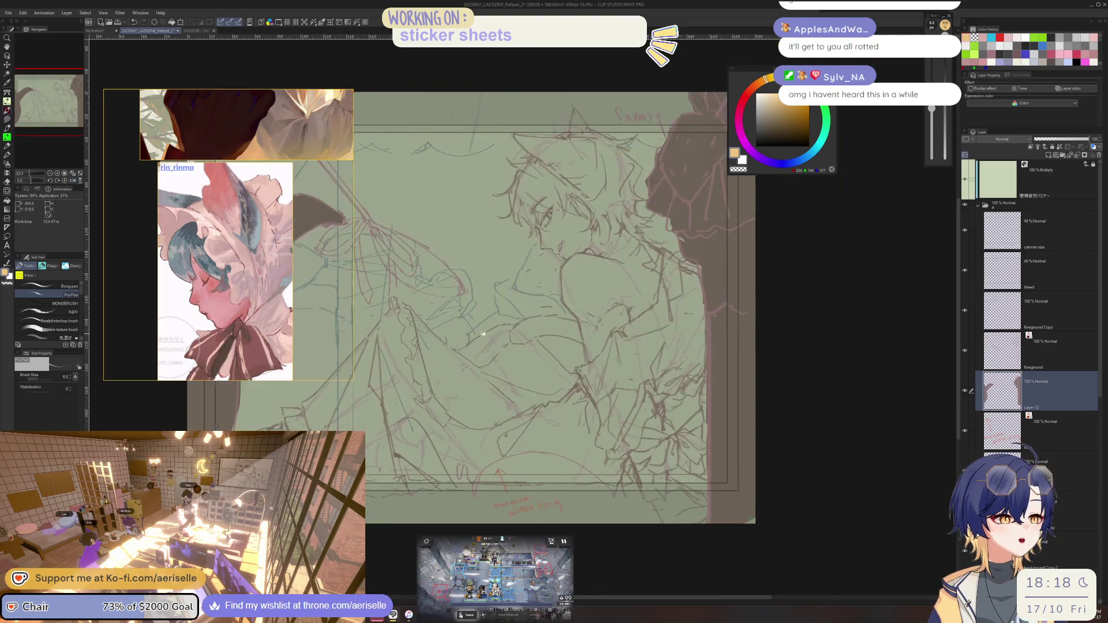
scroll(530, 286, "down", 2)
scroll(530, 287, "down", 1)
scroll(531, 287, "up", 2)
scroll(531, 287, "up", 1)
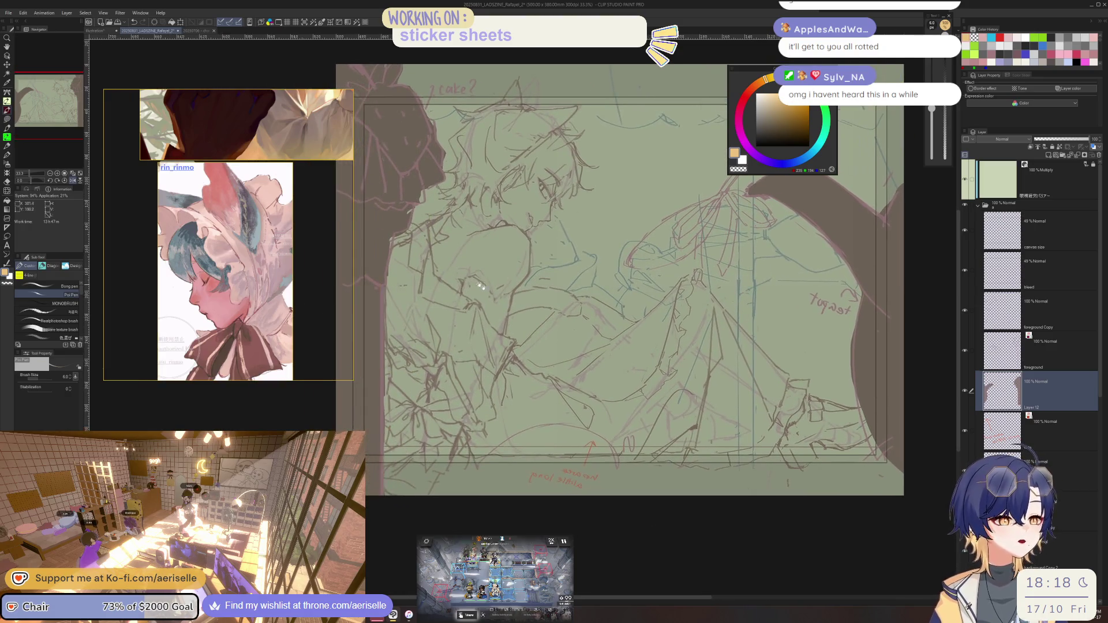
scroll(530, 286, "up", 1)
scroll(531, 287, "up", 2)
key("e")
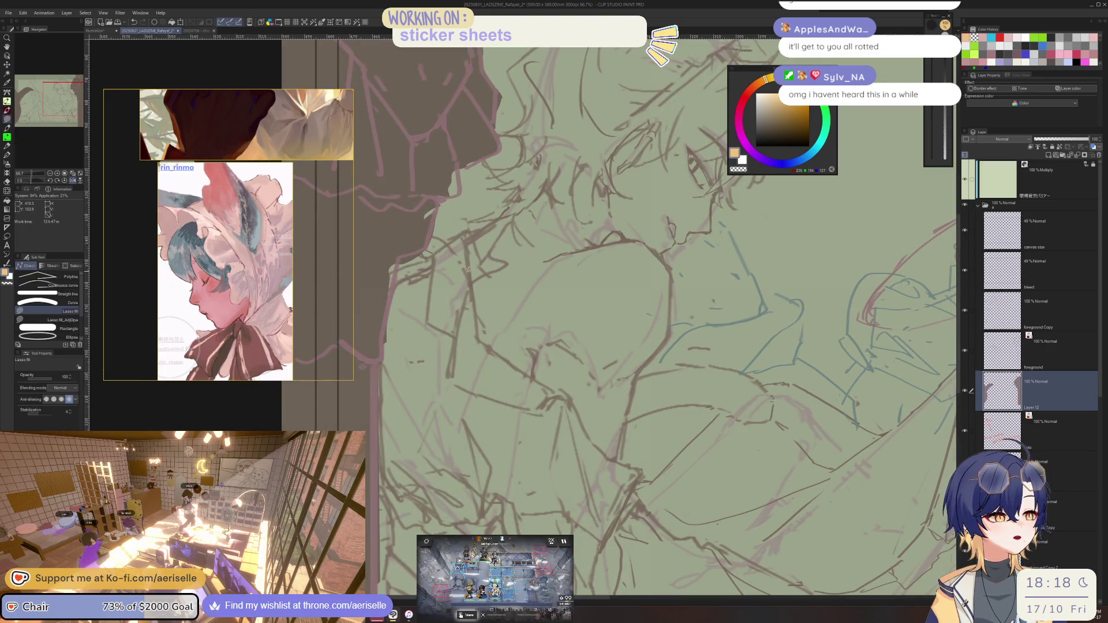
key("b")
key("e")
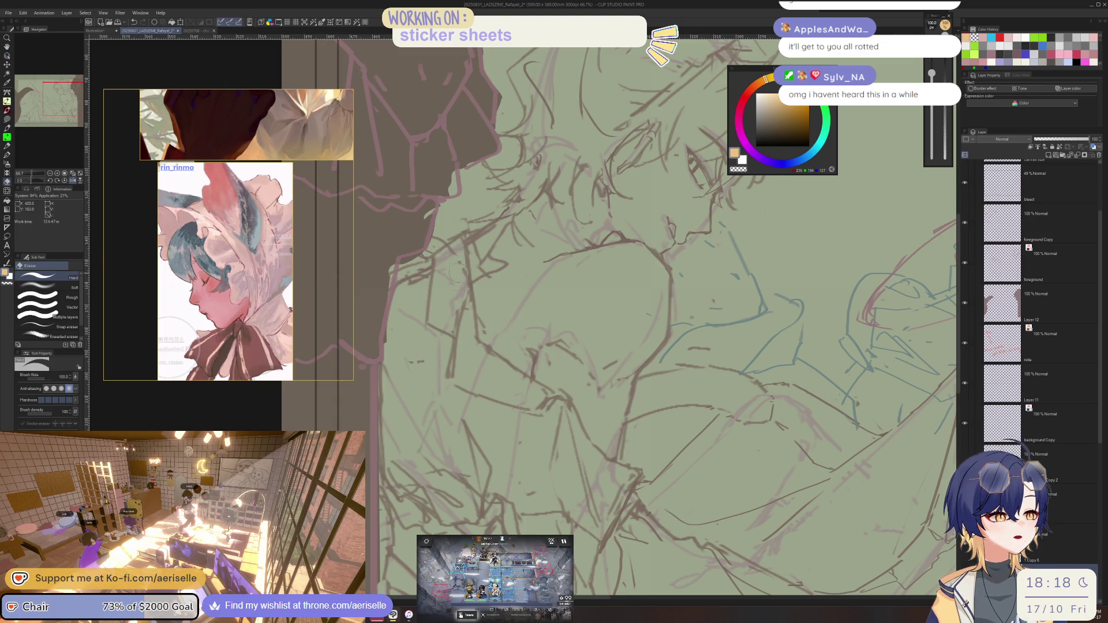
scroll(486, 120, "down", 2)
scroll(486, 120, "down", 1)
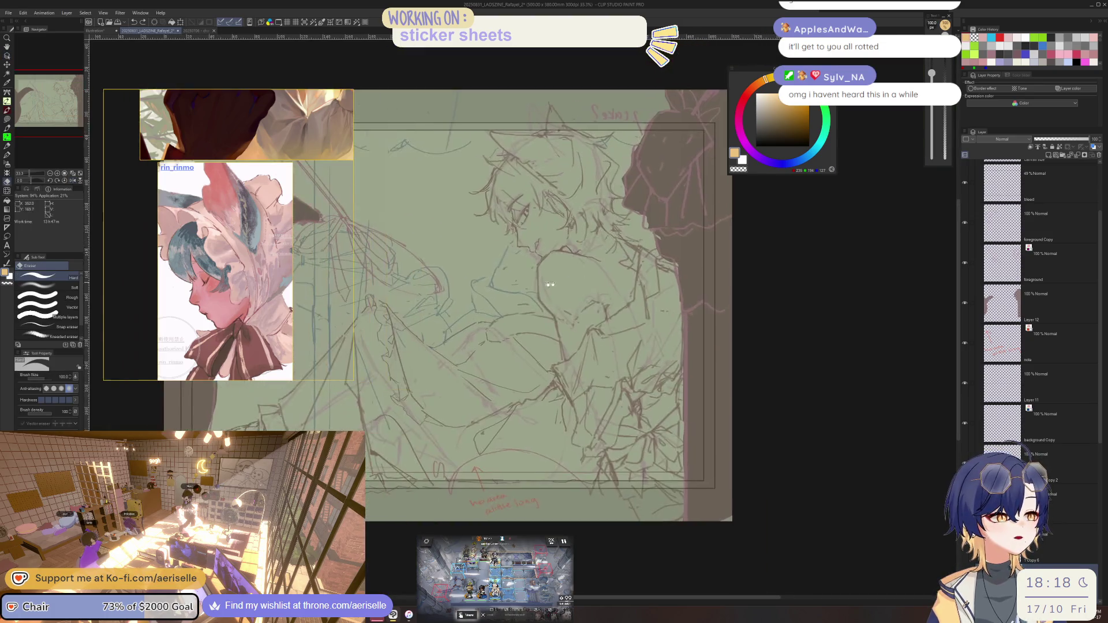
left_click_drag(390, 286, 629, 295)
key("b")
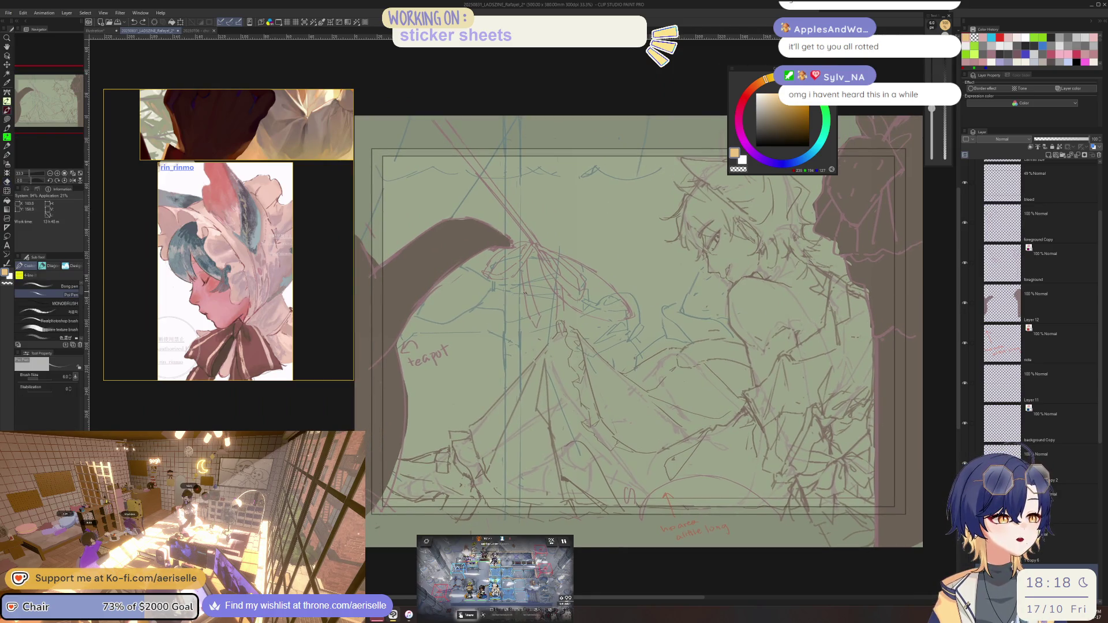
scroll(526, 292, "up", 3)
key("o")
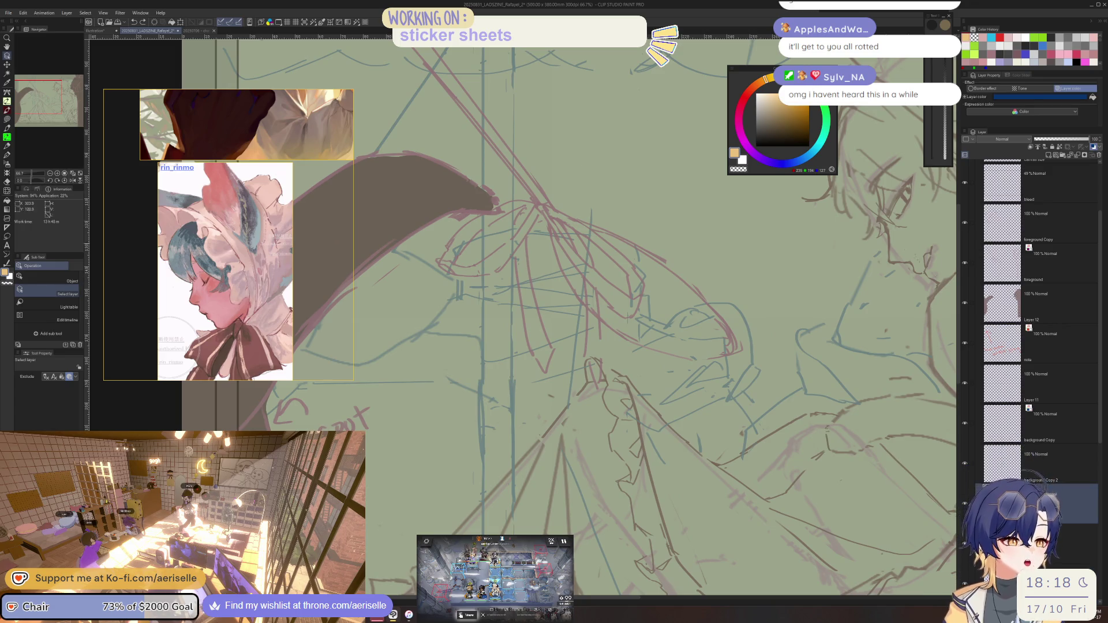
scroll(940, 234, "down", 2)
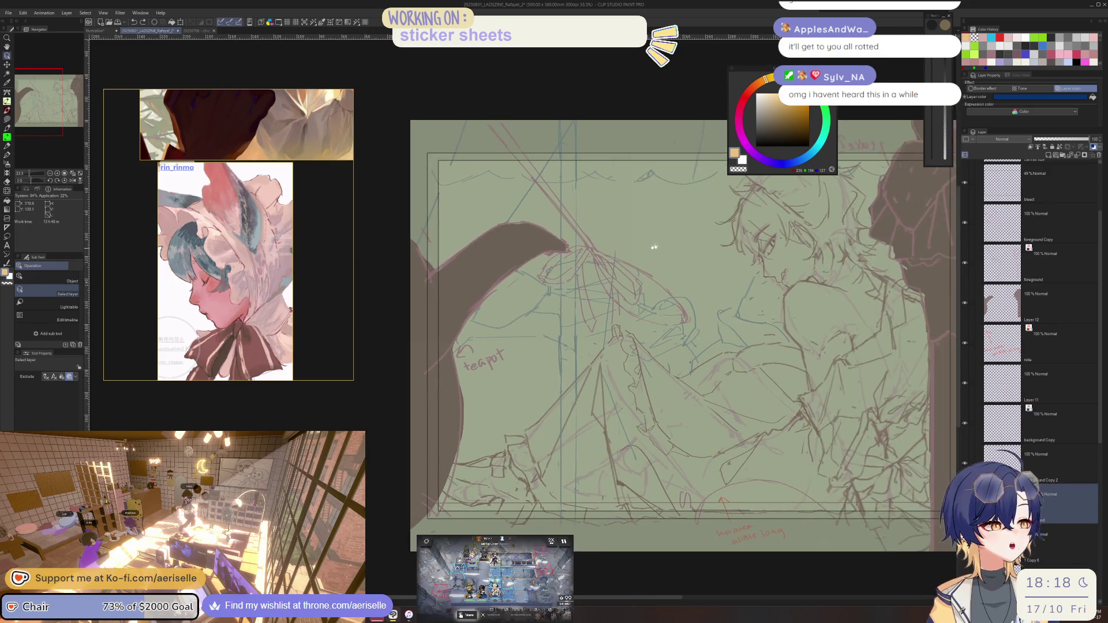
left_click_drag(657, 225, 399, 234)
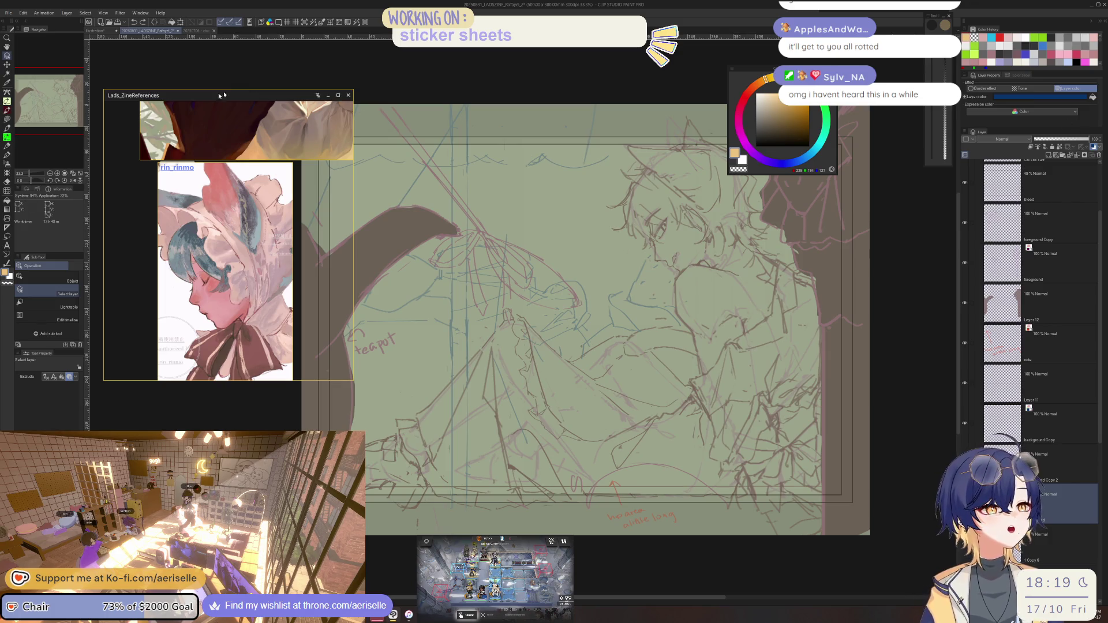
scroll(275, 225, "down", 2)
scroll(276, 224, "down", 1)
scroll(276, 224, "up", 1)
scroll(275, 224, "up", 1)
scroll(276, 225, "up", 1)
scroll(276, 224, "up", 1)
scroll(275, 224, "down", 2)
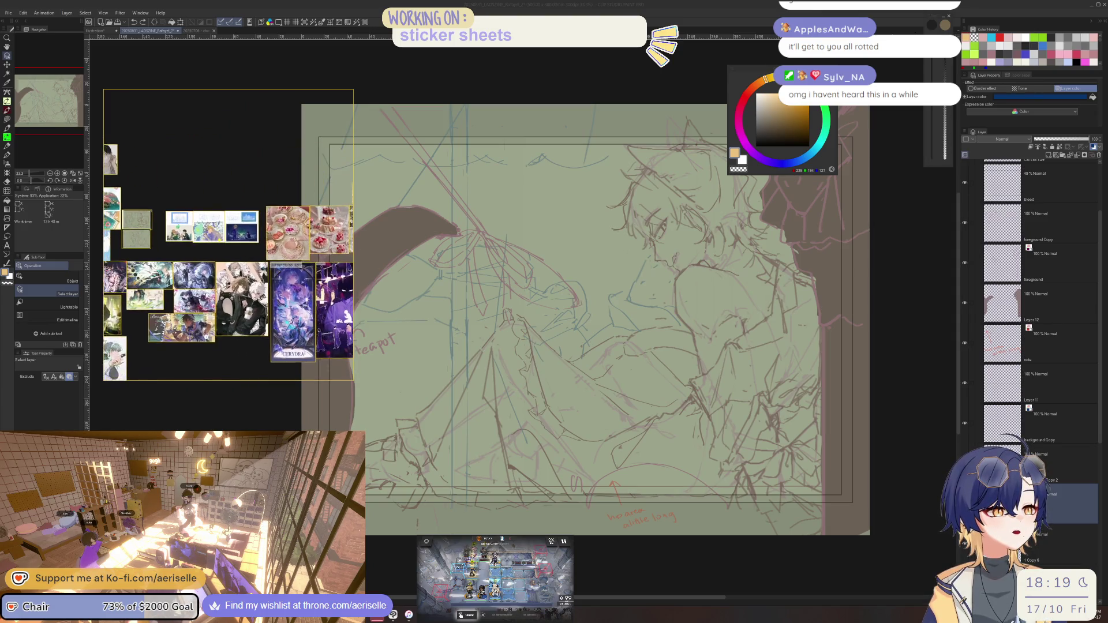
scroll(159, 300, "down", 1)
scroll(290, 288, "up", 1)
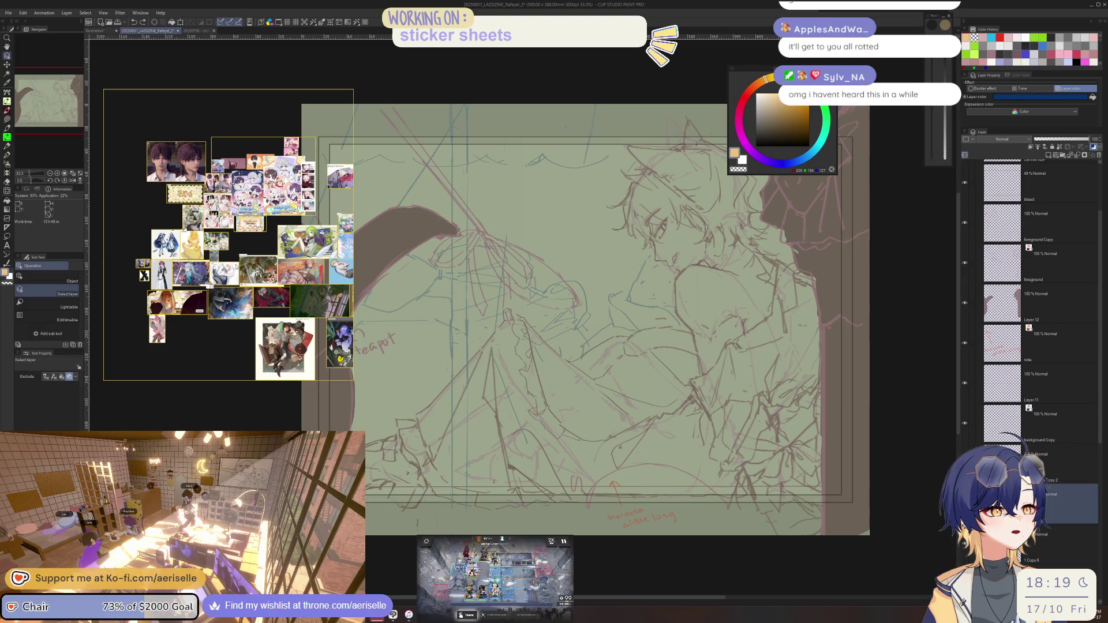
scroll(291, 289, "down", 1)
scroll(292, 289, "down", 1)
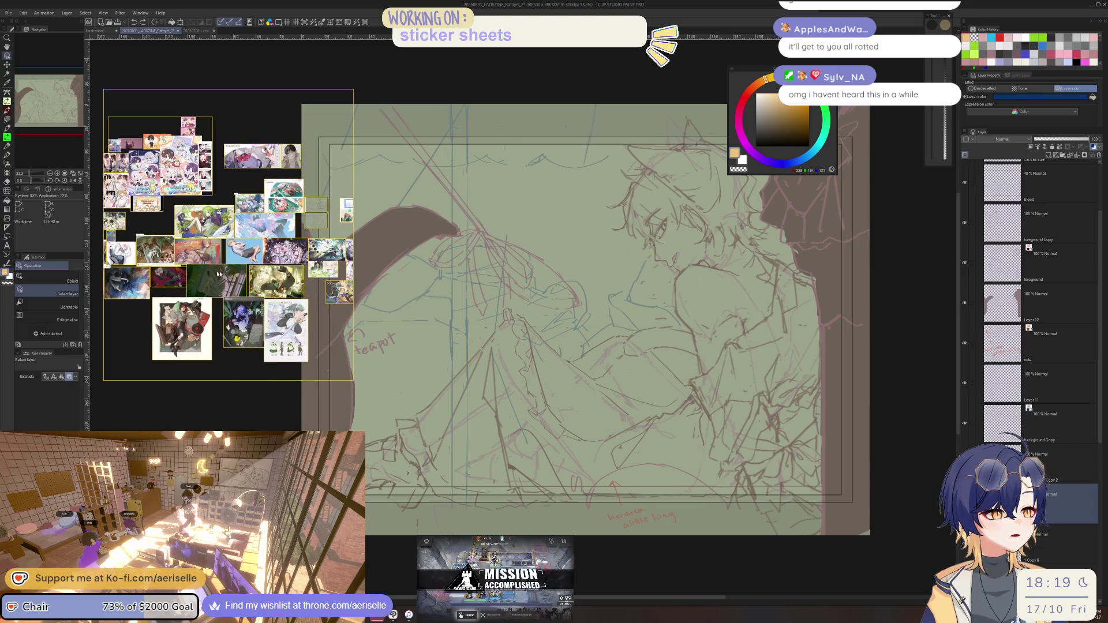
scroll(291, 290, "down", 1)
scroll(228, 256, "right", 1)
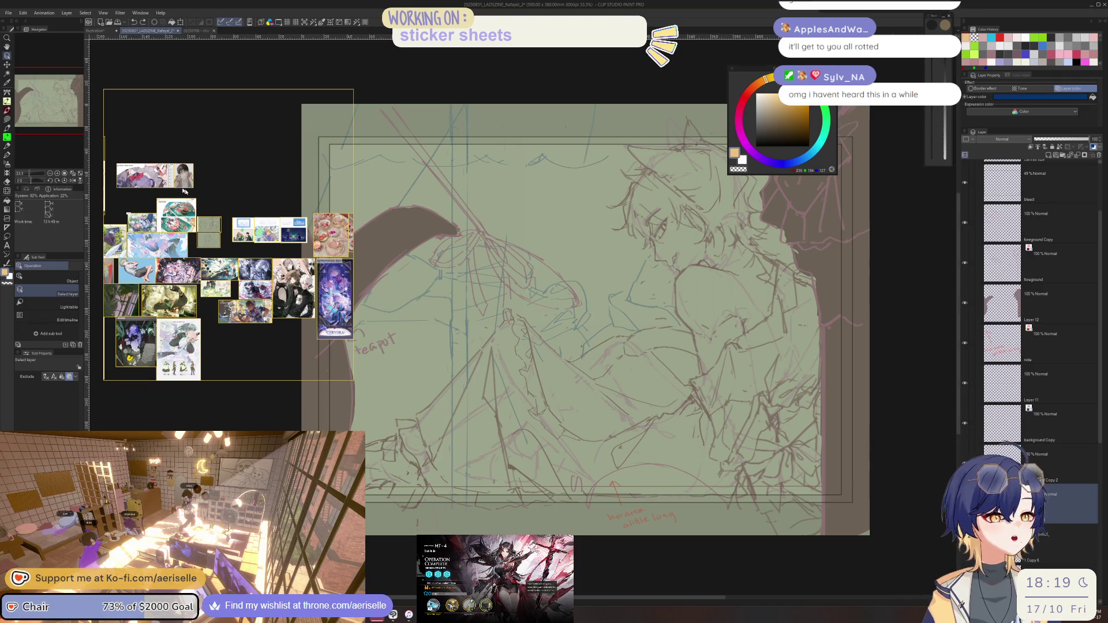
scroll(219, 208, "up", 2)
scroll(218, 208, "up", 2)
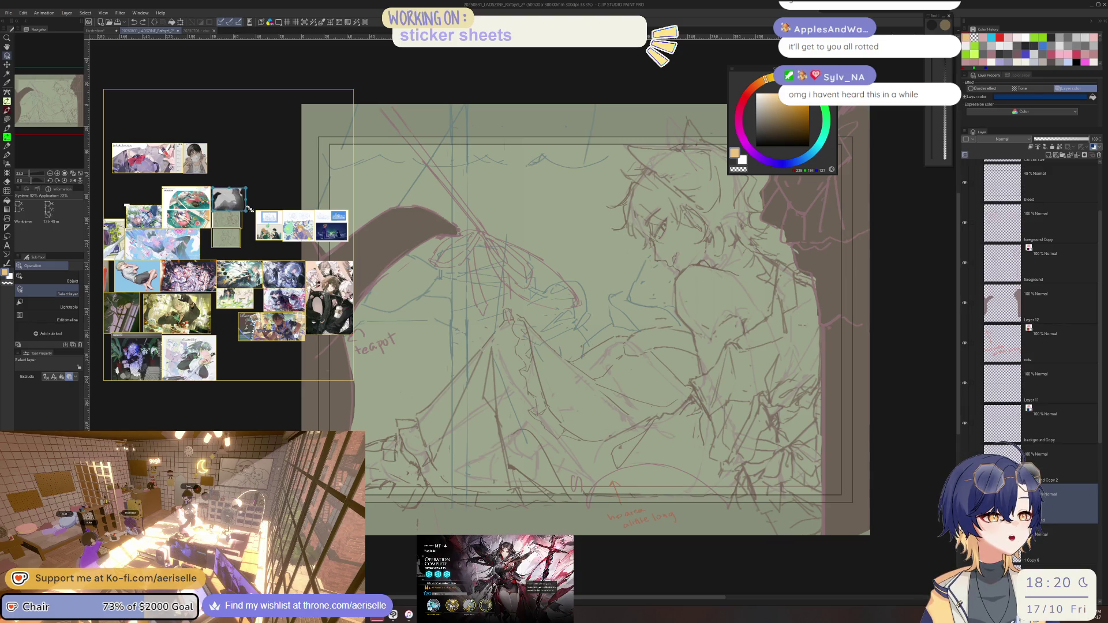
scroll(205, 205, "up", 2)
- Nudge the grey reference image up and scale it down on the PureRef board
left_click_drag(312, 197, 310, 187)
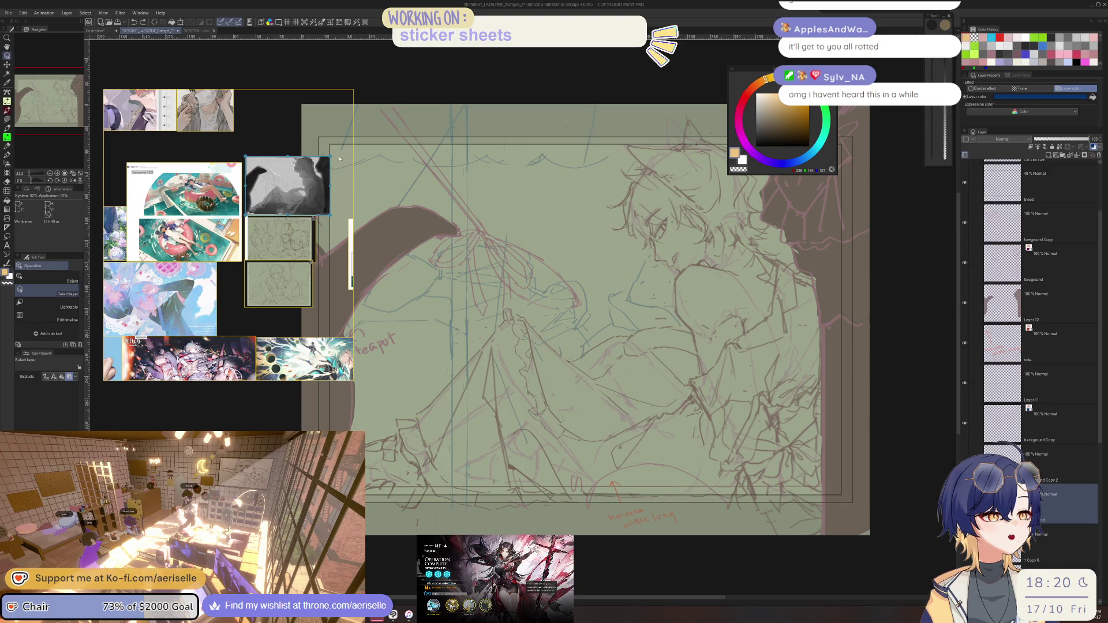
left_click_drag(331, 158, 320, 176)
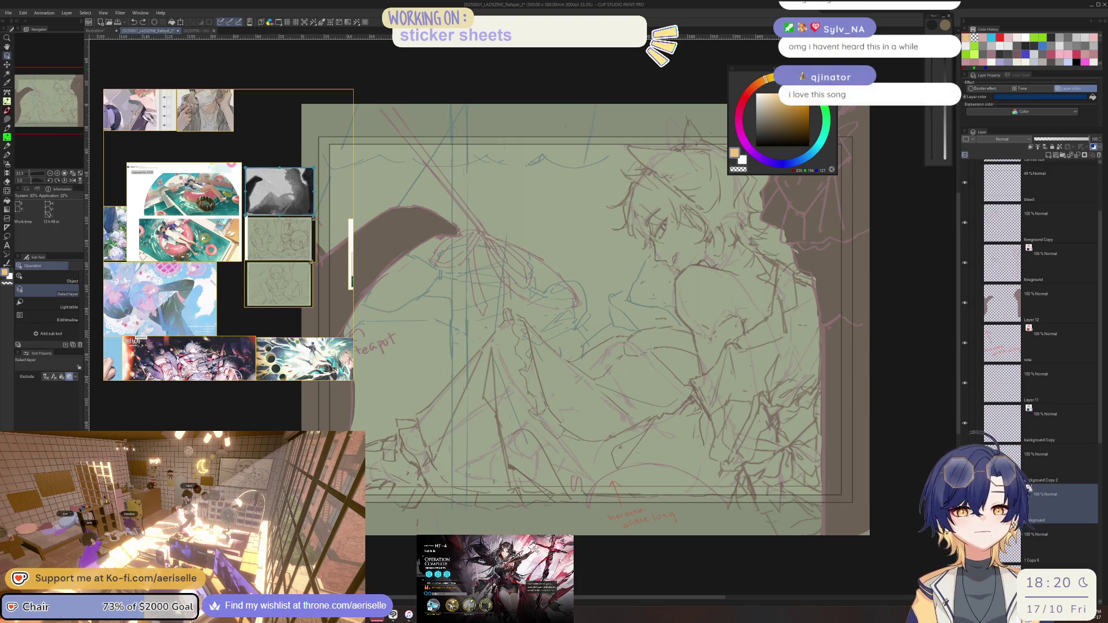
scroll(260, 241, "up", 2)
scroll(259, 241, "up", 1)
scroll(260, 241, "up", 1)
scroll(259, 240, "up", 1)
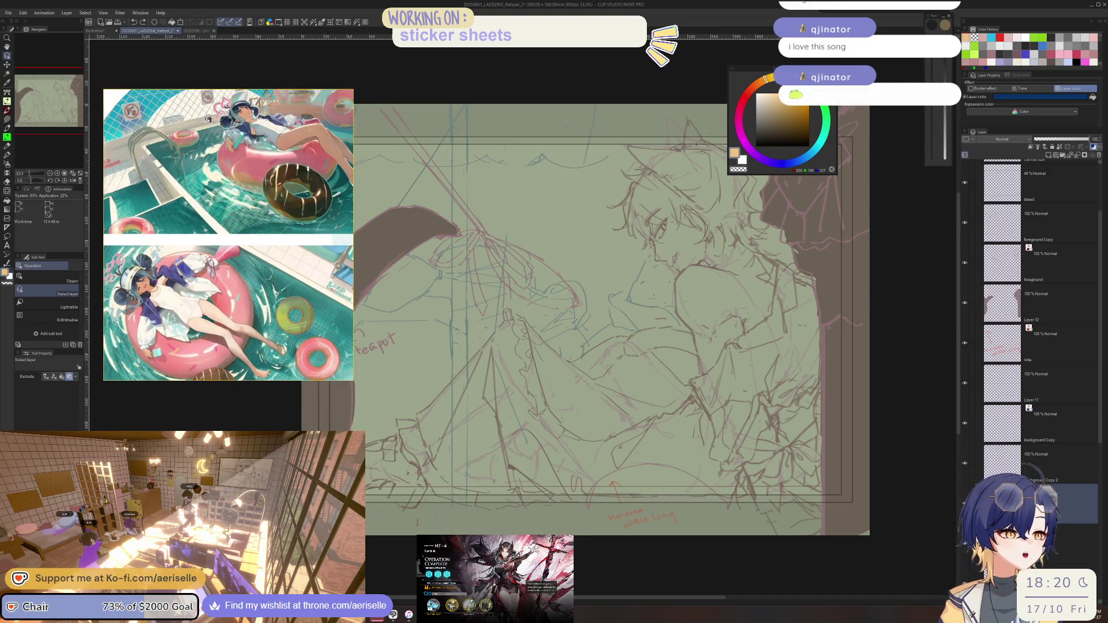
scroll(677, 209, "up", 1)
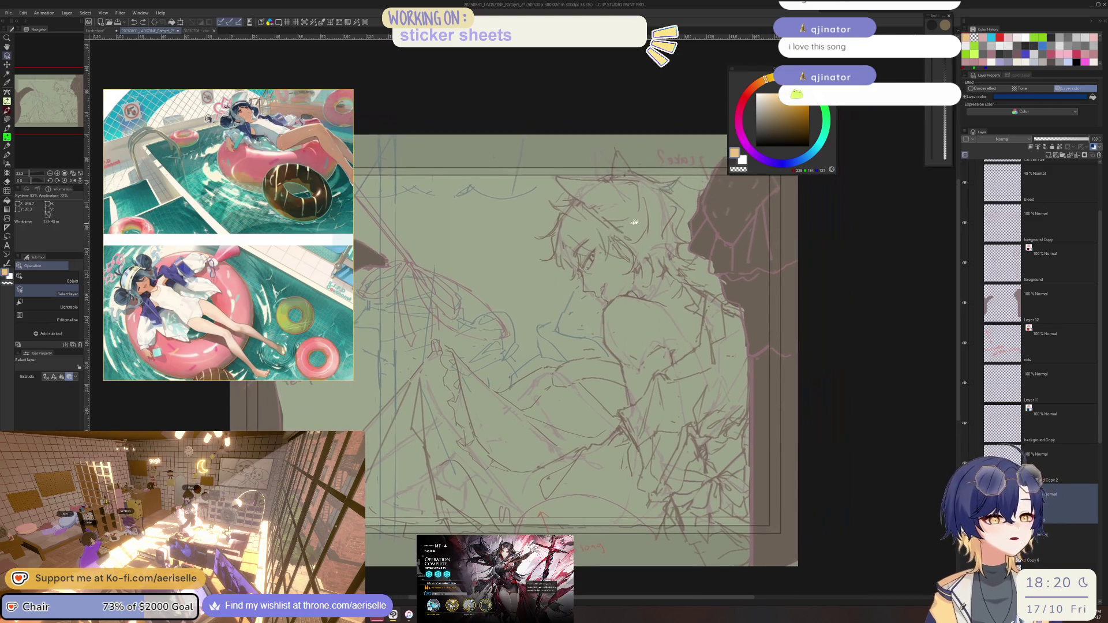
scroll(678, 209, "up", 1)
scroll(677, 208, "up", 1)
scroll(677, 209, "up", 1)
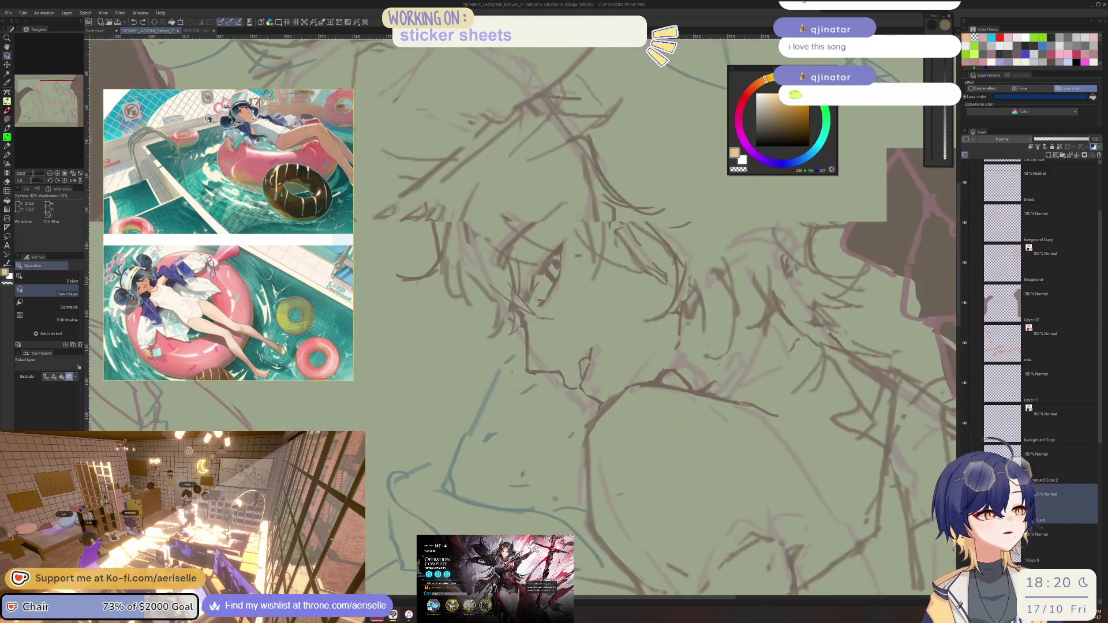
scroll(677, 209, "up", 1)
scroll(678, 208, "up", 1)
scroll(539, 289, "up", 1)
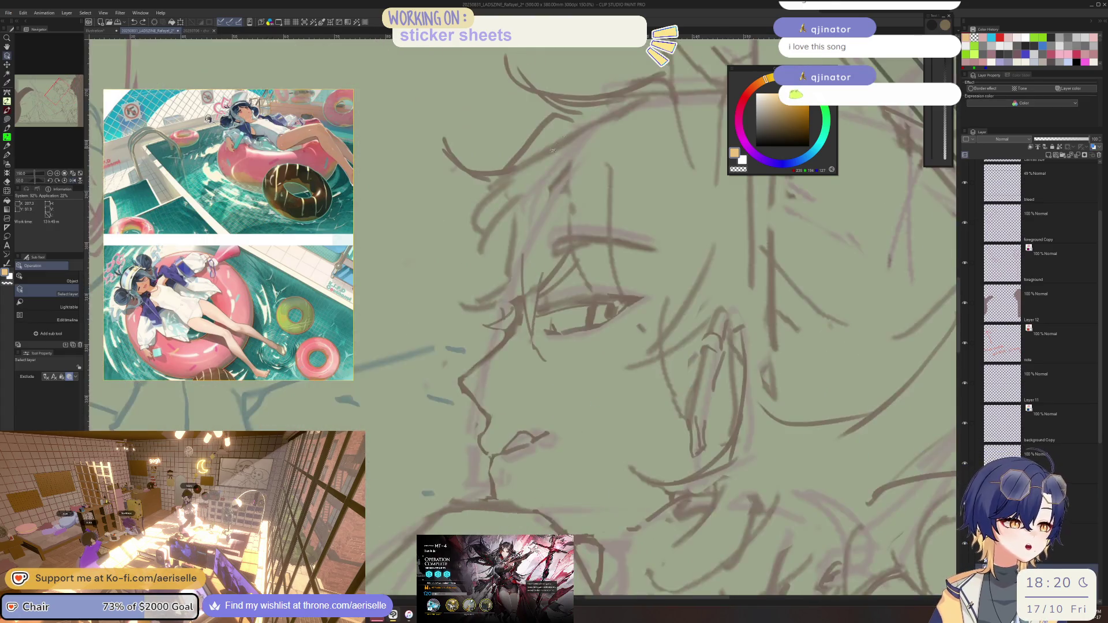
scroll(540, 290, "up", 1)
- Tilt and mirror the canvas to check the face, then pan the board to another reference group
key("b")
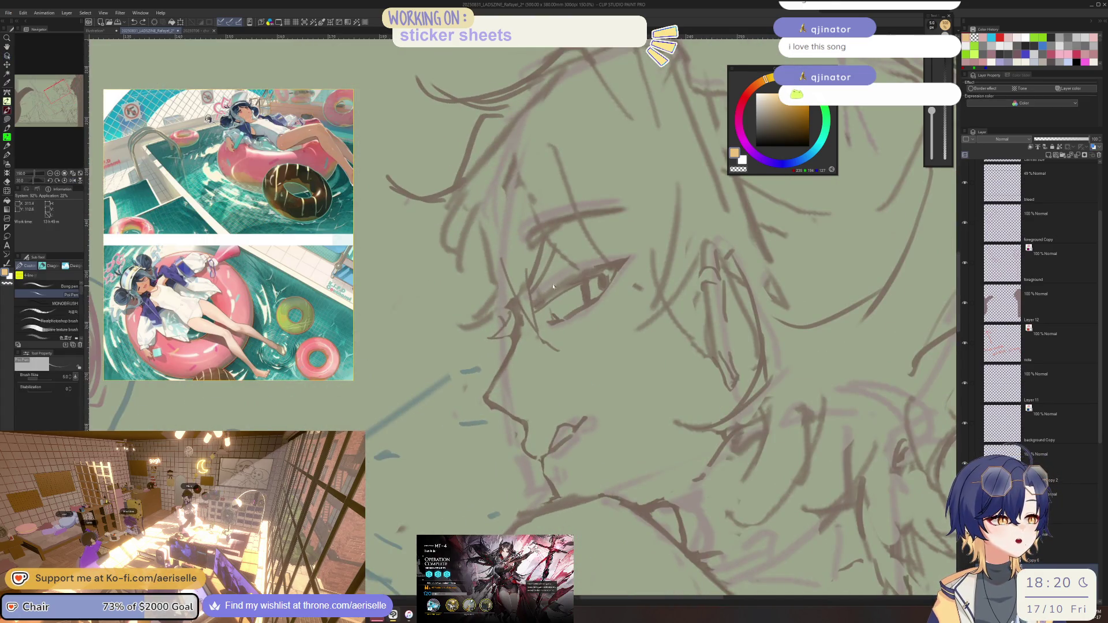
left_click_drag(553, 286, 530, 288)
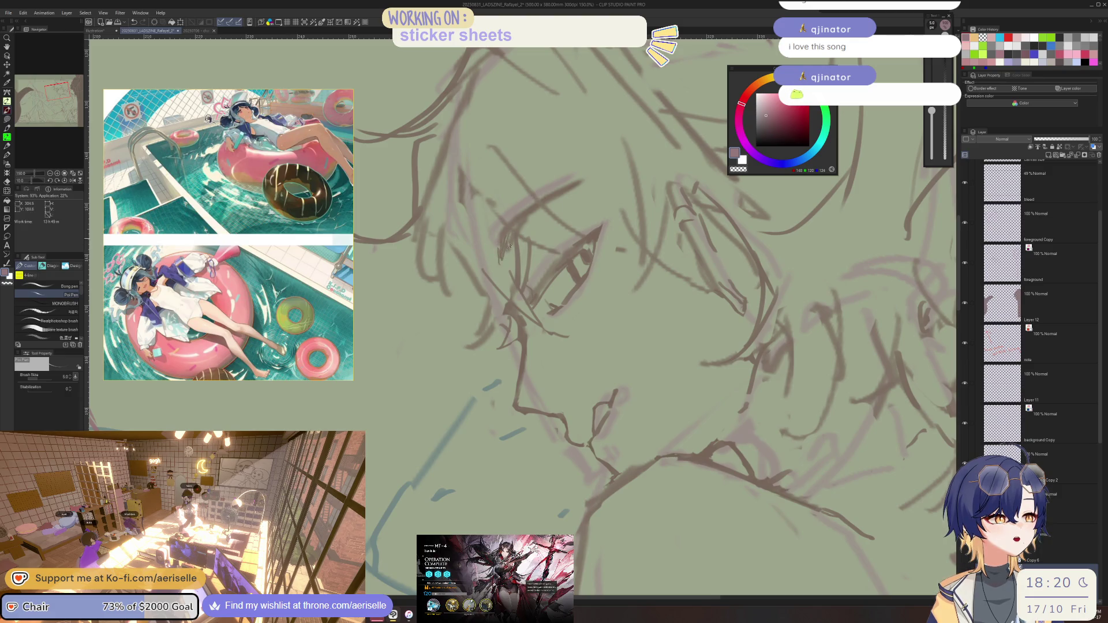
scroll(508, 246, "down", 1)
scroll(505, 239, "down", 1)
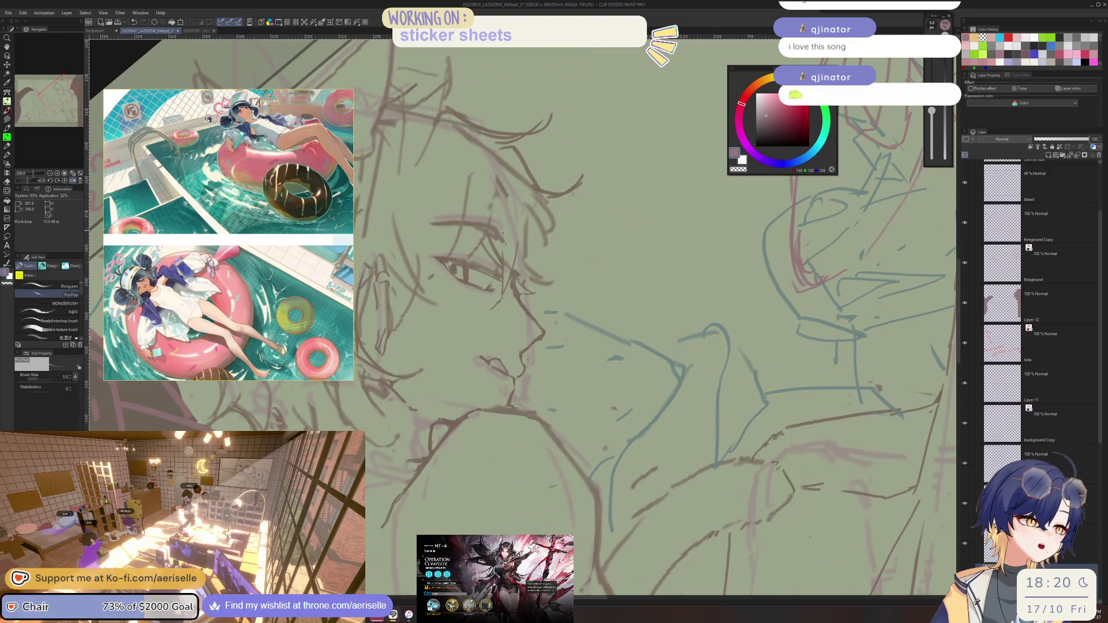
scroll(505, 239, "up", 1)
scroll(505, 239, "up", 1)
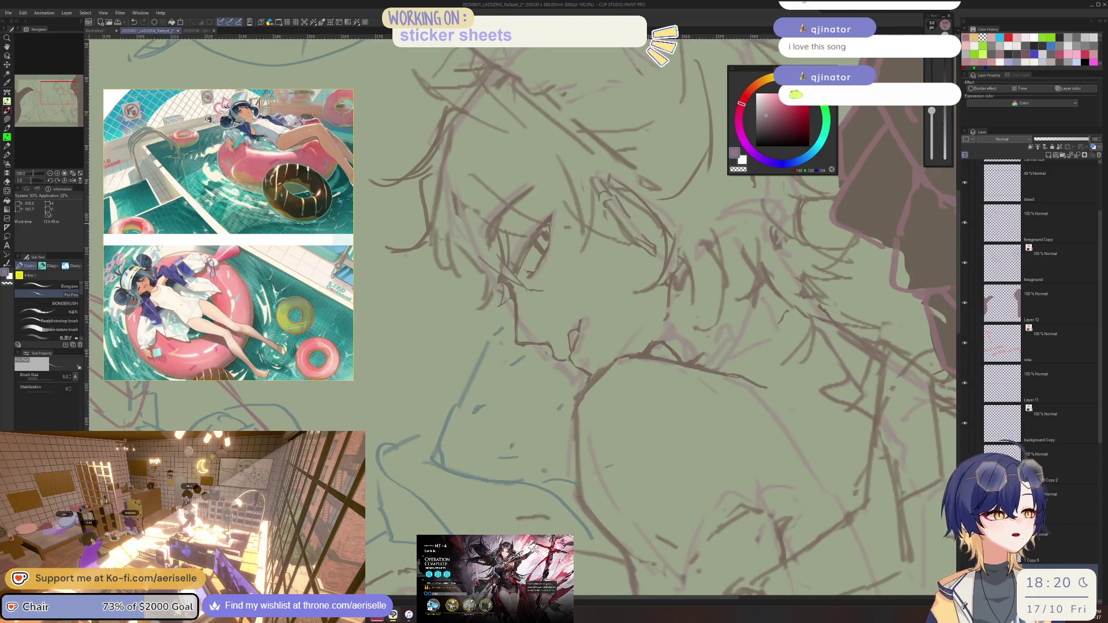
scroll(558, 221, "down", 1)
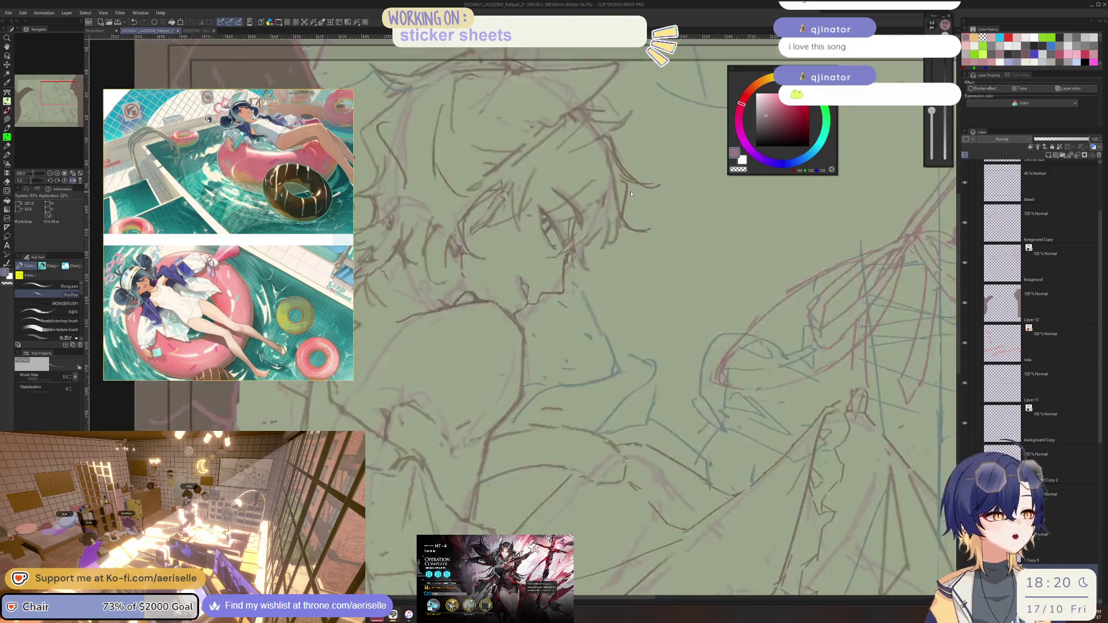
scroll(558, 220, "down", 1)
scroll(512, 220, "up", 2)
scroll(512, 219, "up", 1)
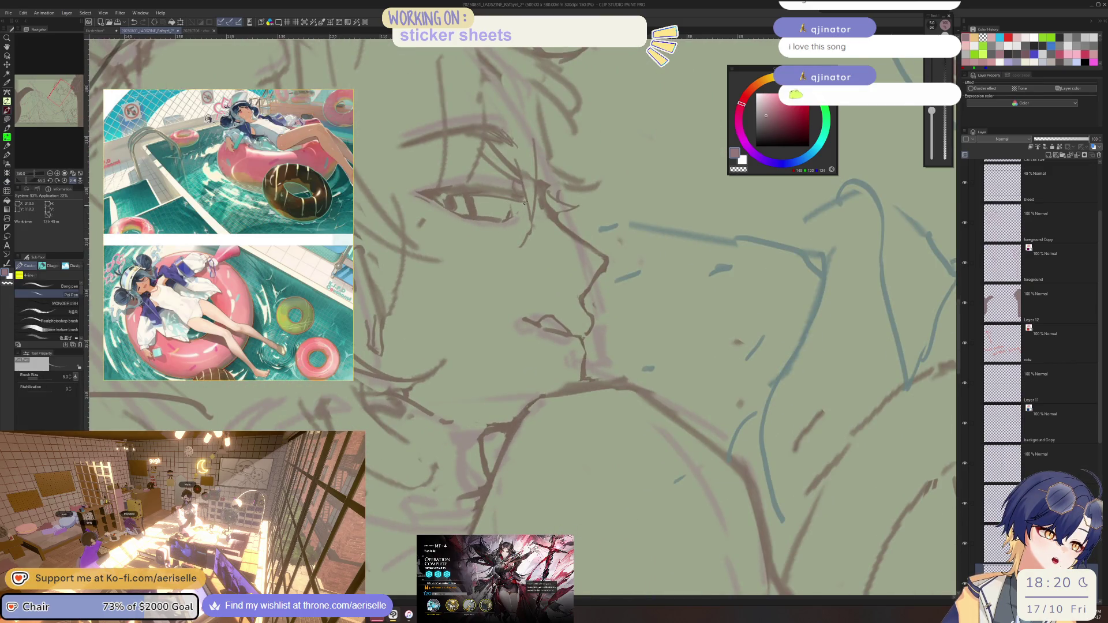
key("h")
key("h")
key("h")
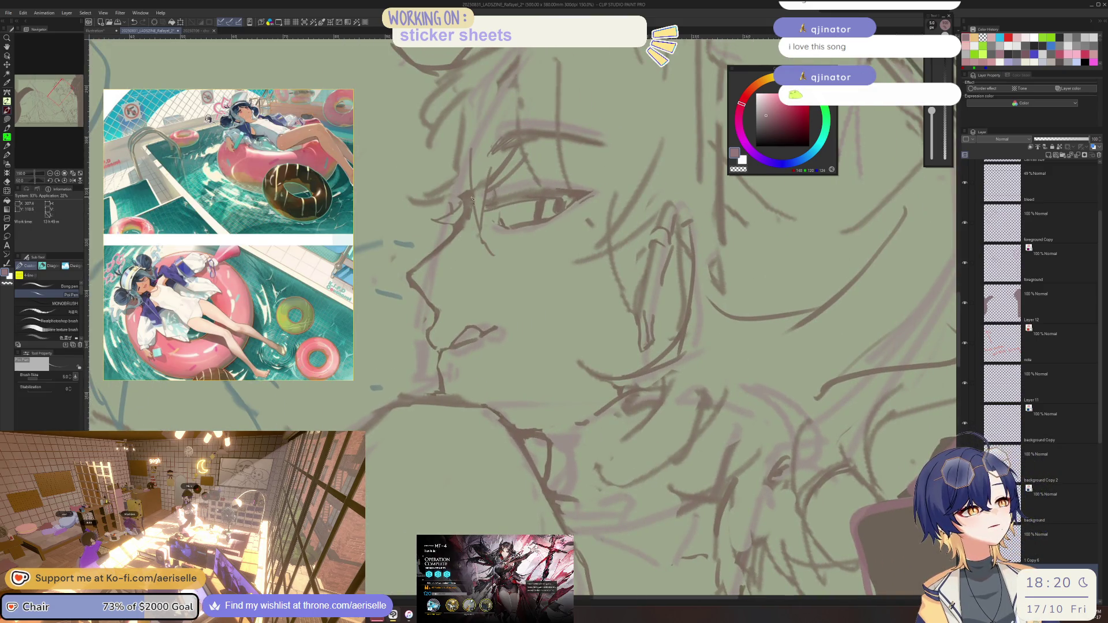
scroll(470, 218, "down", 2)
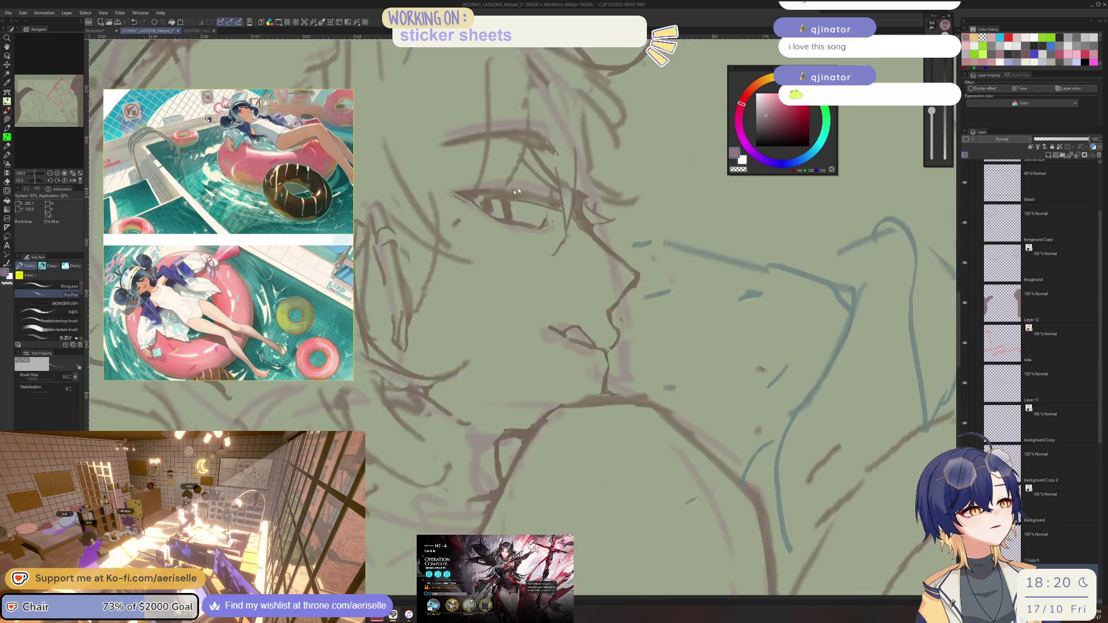
scroll(520, 224, "down", 2)
scroll(676, 312, "up", 1)
scroll(676, 311, "up", 1)
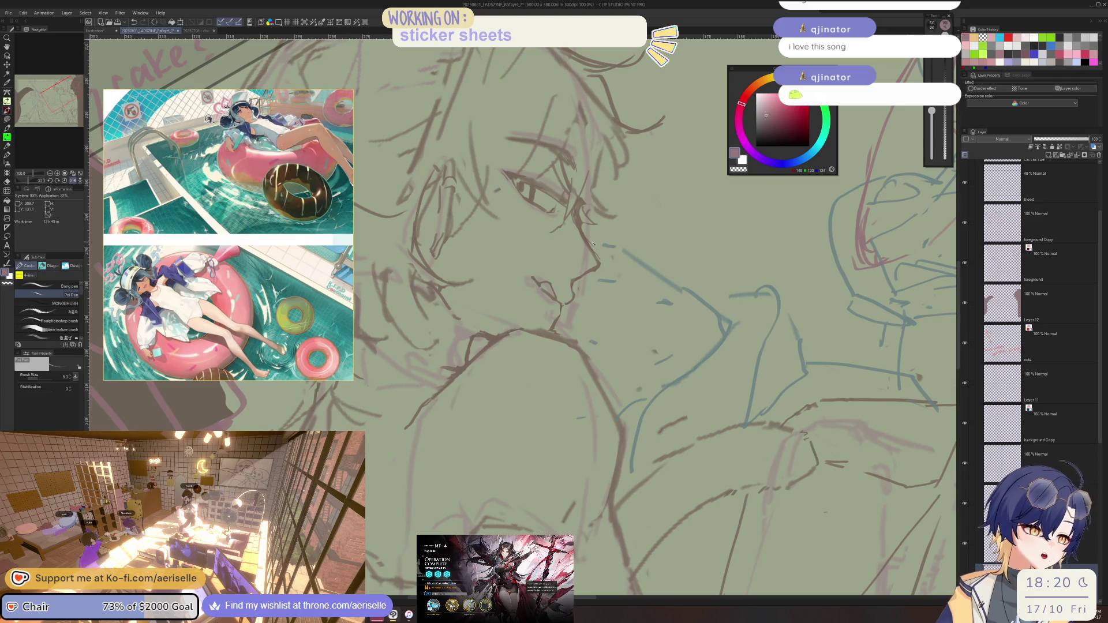
scroll(246, 254, "down", 5)
left_click_drag(244, 254, 303, 217)
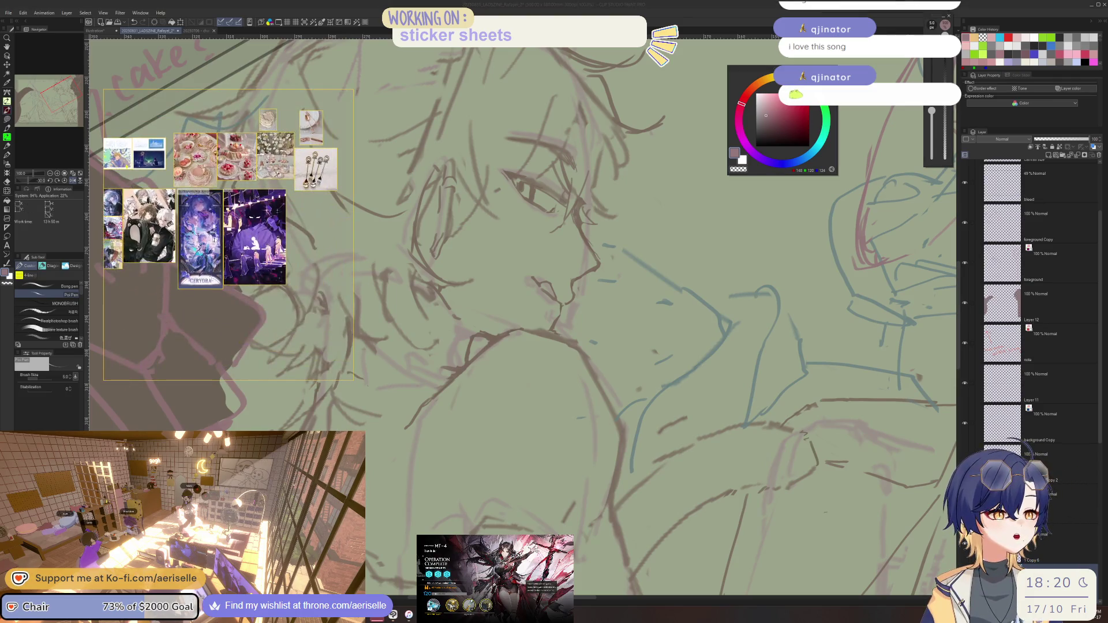
scroll(227, 235, "up", 2)
scroll(228, 234, "up", 2)
scroll(228, 233, "up", 2)
scroll(227, 234, "up", 2)
scroll(228, 233, "up", 2)
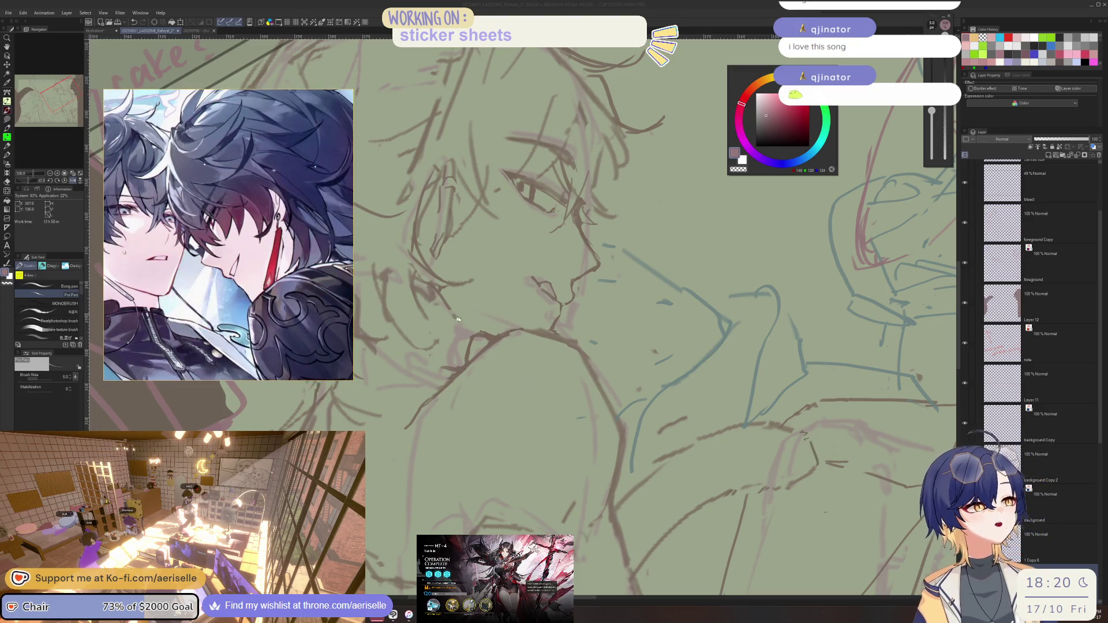
scroll(596, 278, "up", 1)
scroll(596, 278, "up", 1)
scroll(596, 279, "up", 1)
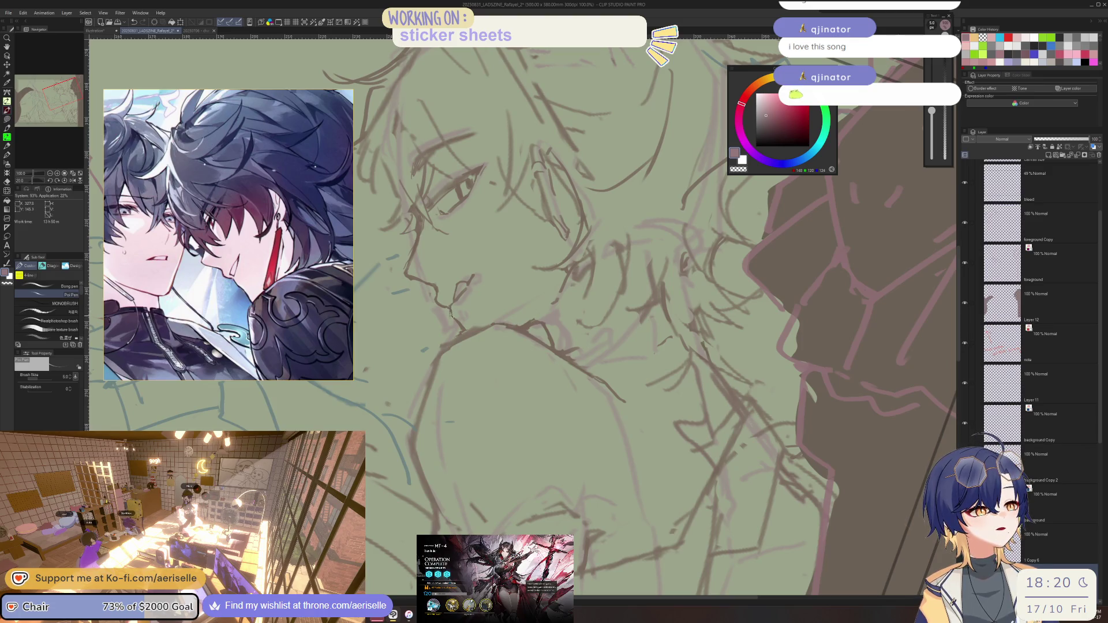
- Correct the character's face lines, alternating between erasing and redrawing with the pen
key("e")
key("p")
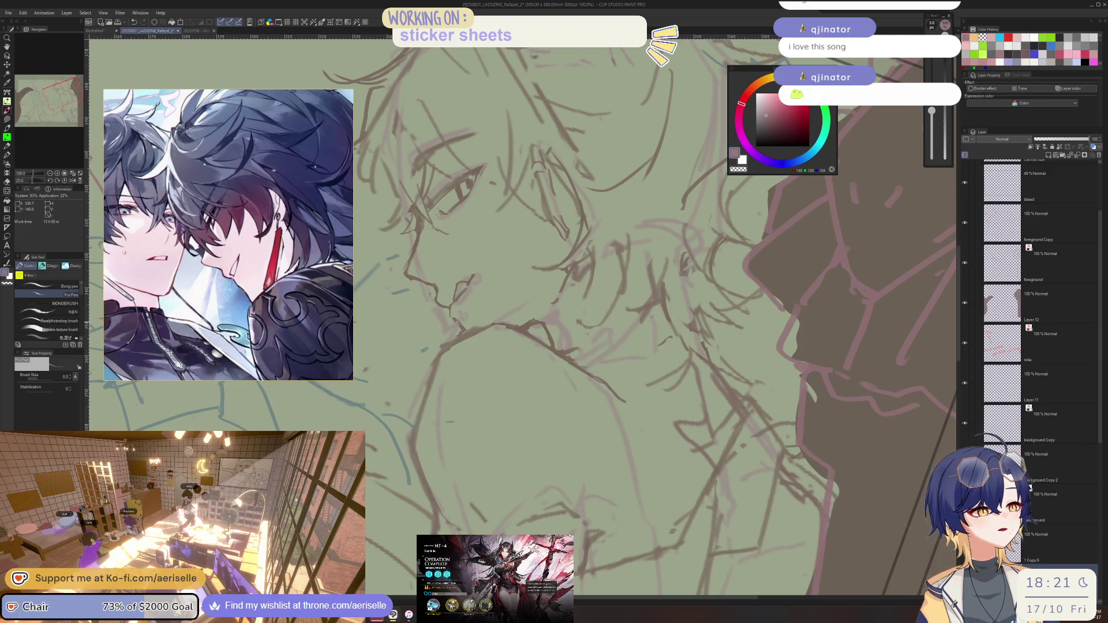
scroll(628, 321, "up", 2)
key("e")
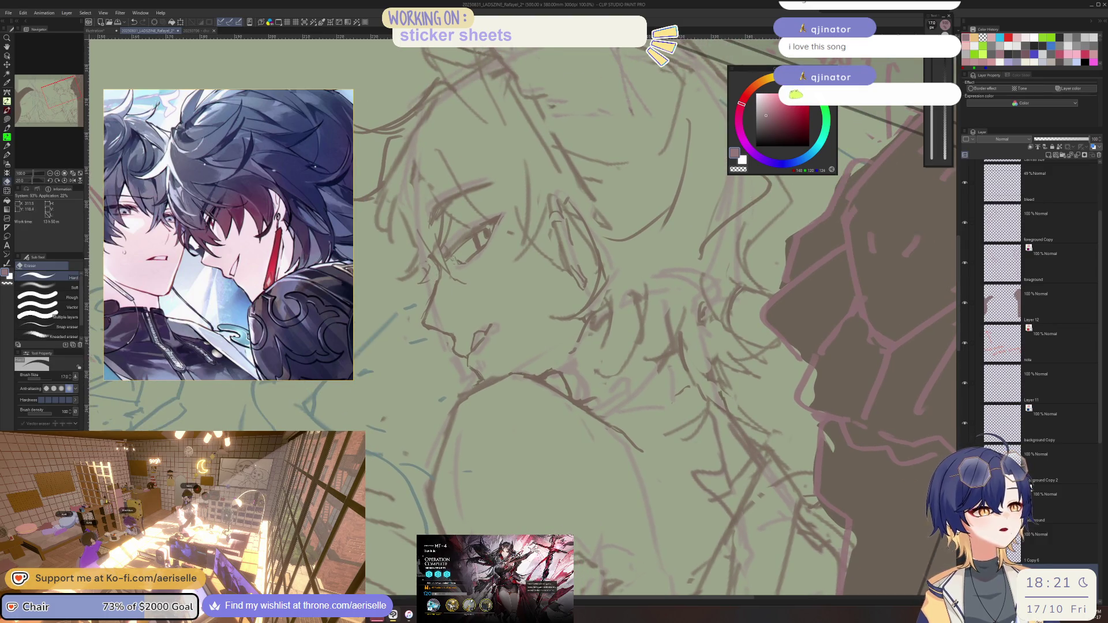
key("p")
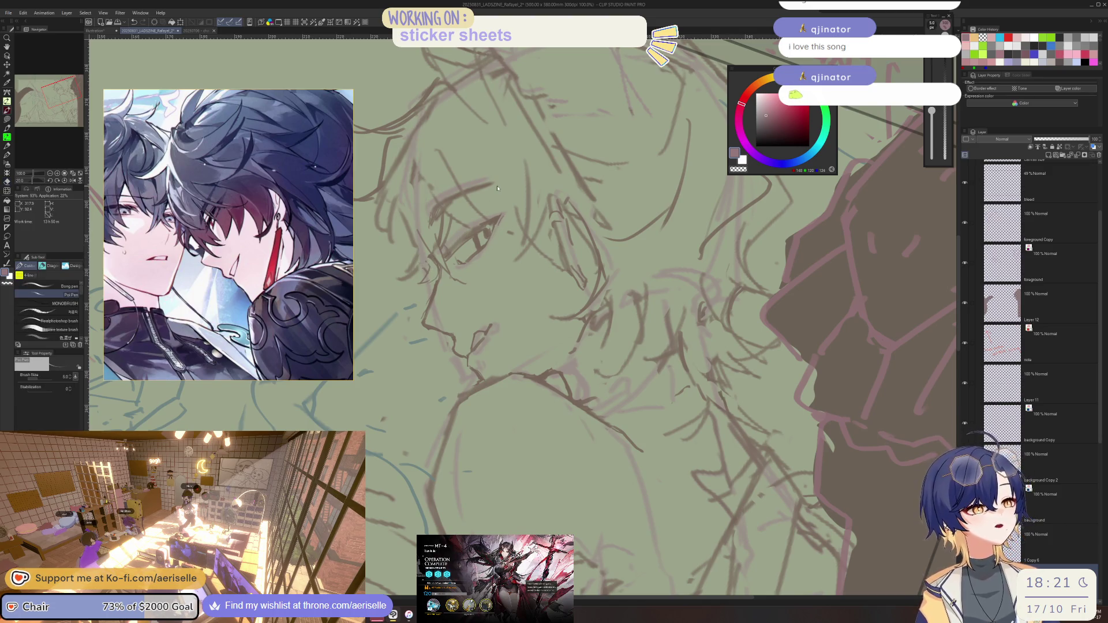
scroll(424, 217, "down", 2)
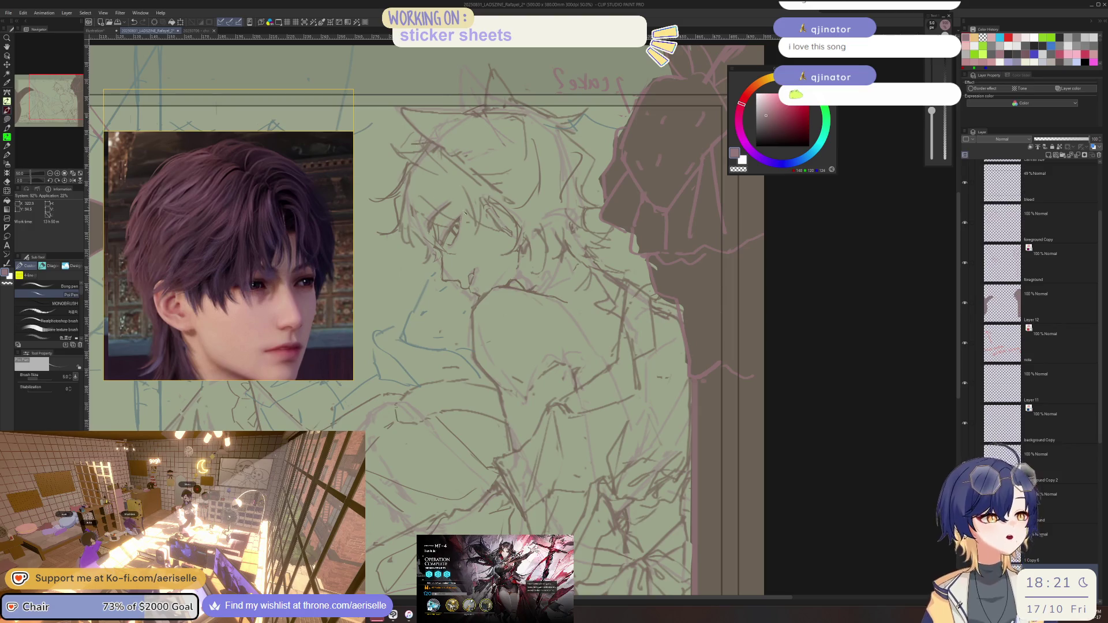
scroll(455, 225, "up", 2)
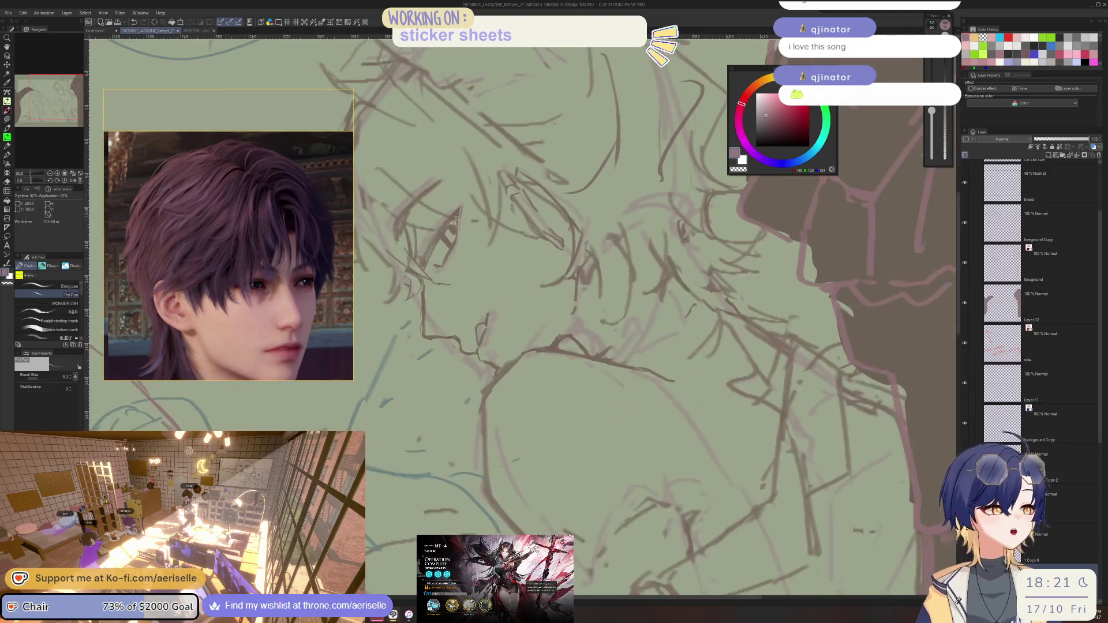
scroll(415, 220, "up", 1)
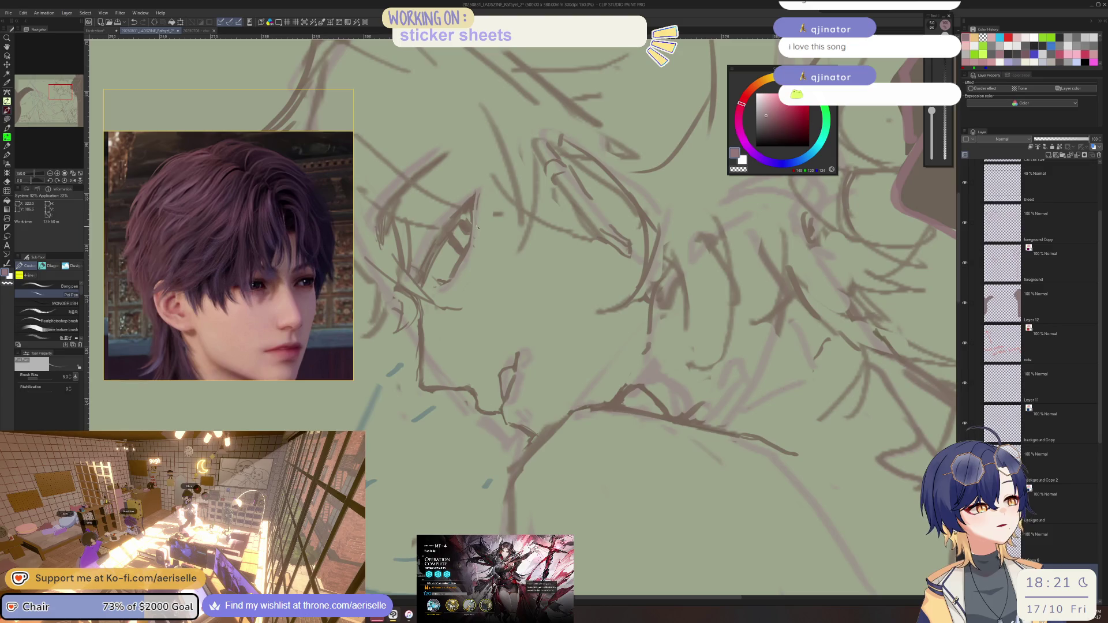
mouse_move(477, 228)
left_mouse_down()
mouse_move(570, 172)
mouse_move(539, 236)
left_mouse_up()
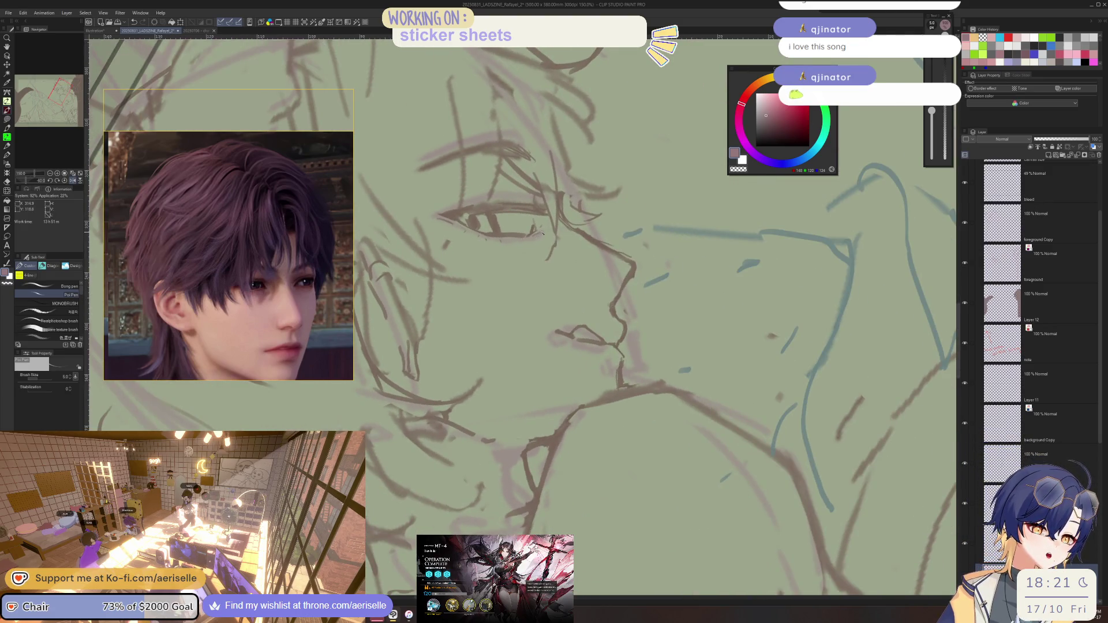
mouse_move(539, 236)
left_mouse_down()
mouse_move(485, 261)
mouse_move(498, 276)
left_mouse_up()
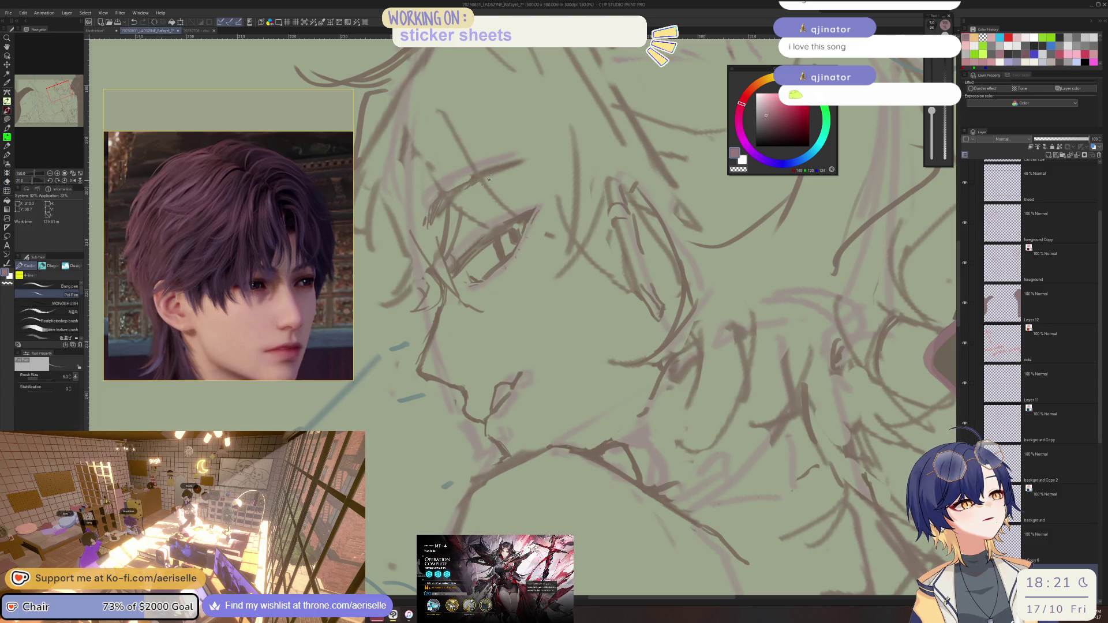
key("ctrl+minus")
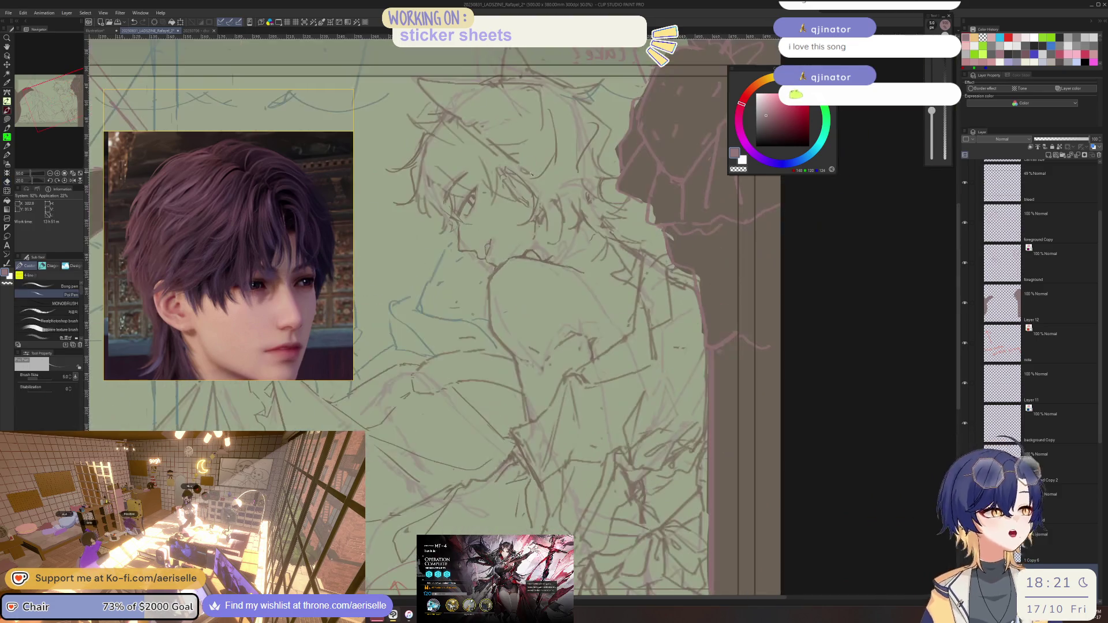
key("ctrl+plus")
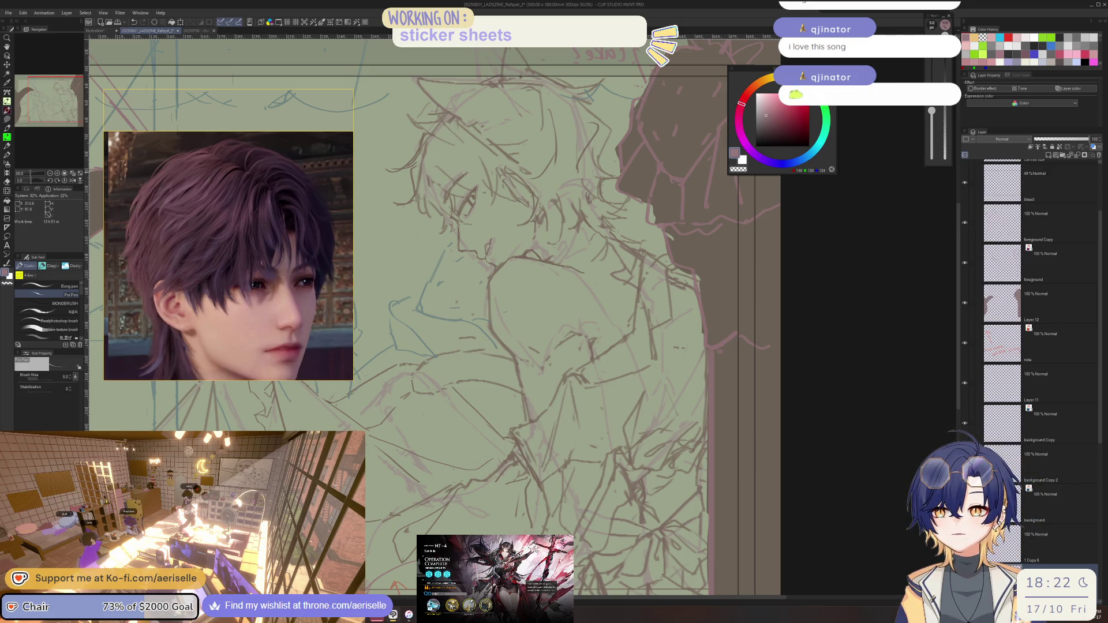
scroll(426, 319, "down", 1)
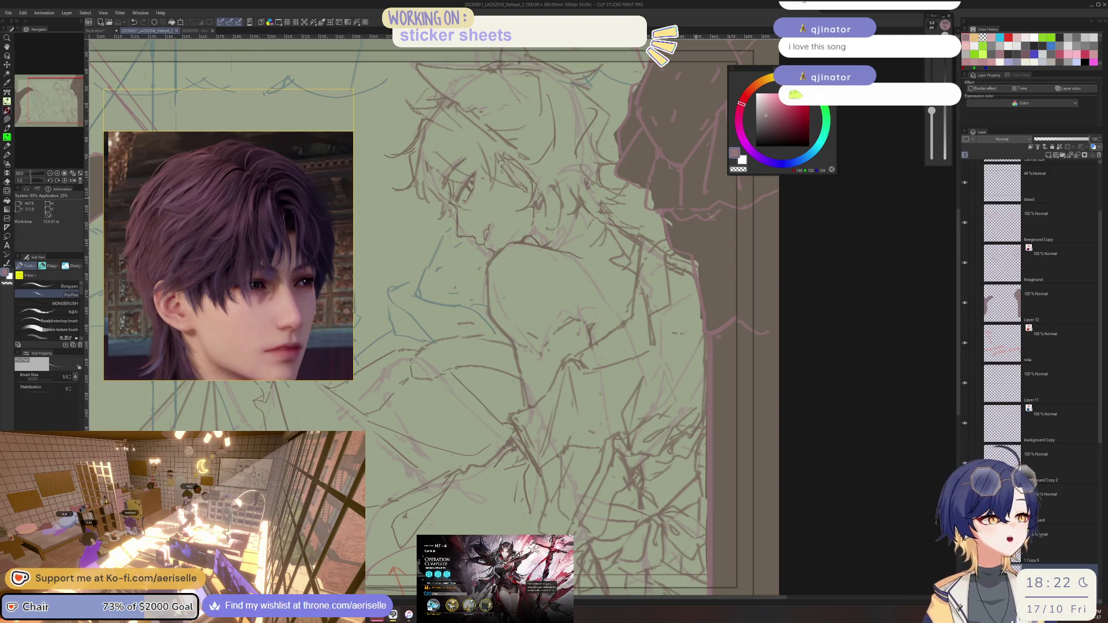
scroll(601, 334, "down", 1)
scroll(600, 333, "down", 1)
scroll(599, 334, "up", 1)
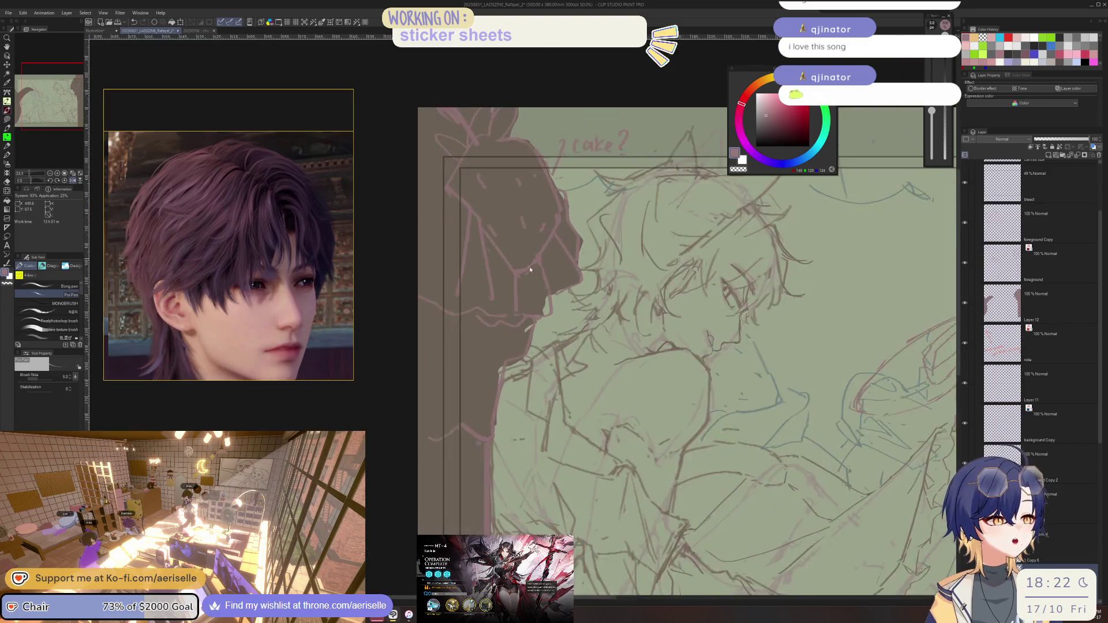
scroll(580, 321, "up", 1)
- Lasso-fill the gap beside the face and along the silhouette with dark colour, erasing stray bits
left_click_drag(548, 330, 533, 358)
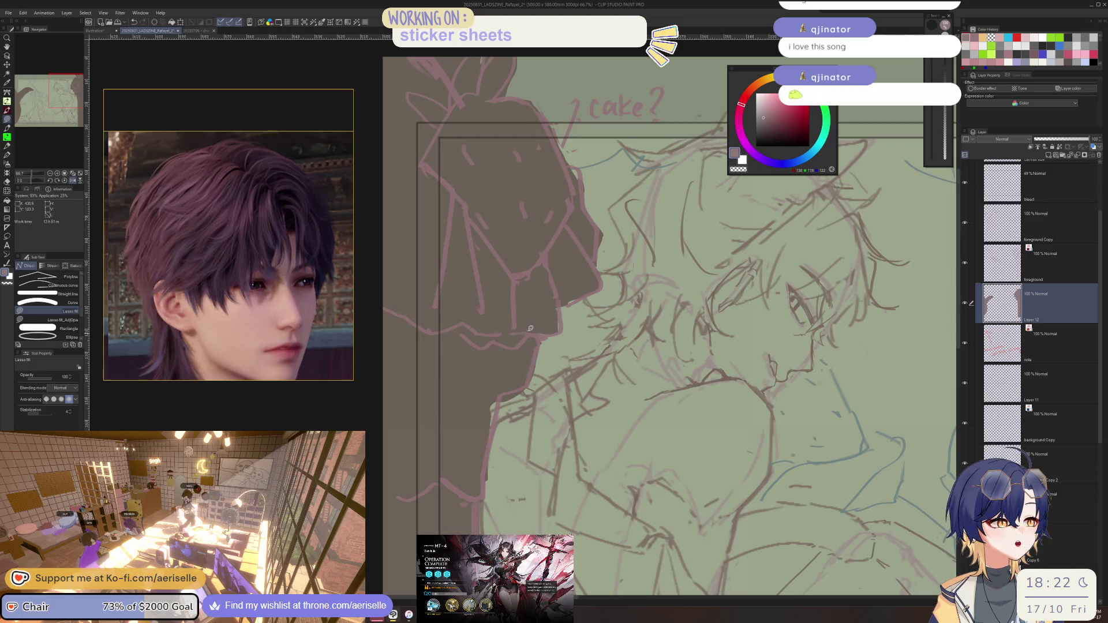
scroll(539, 351, "down", 2)
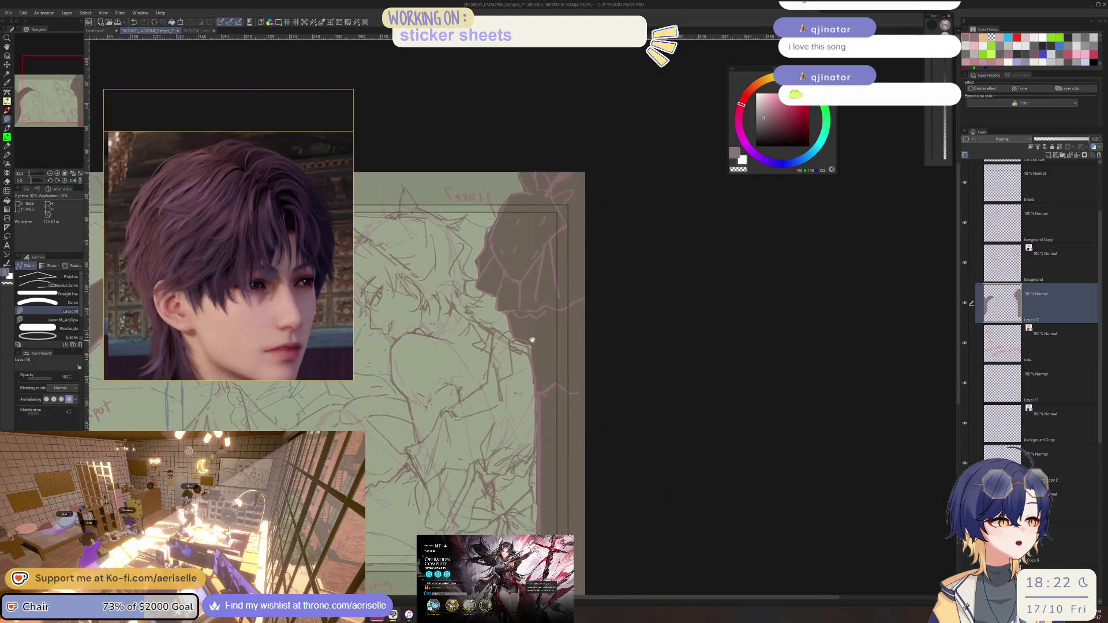
scroll(544, 368, "up", 2)
left_click_drag(530, 335, 547, 412)
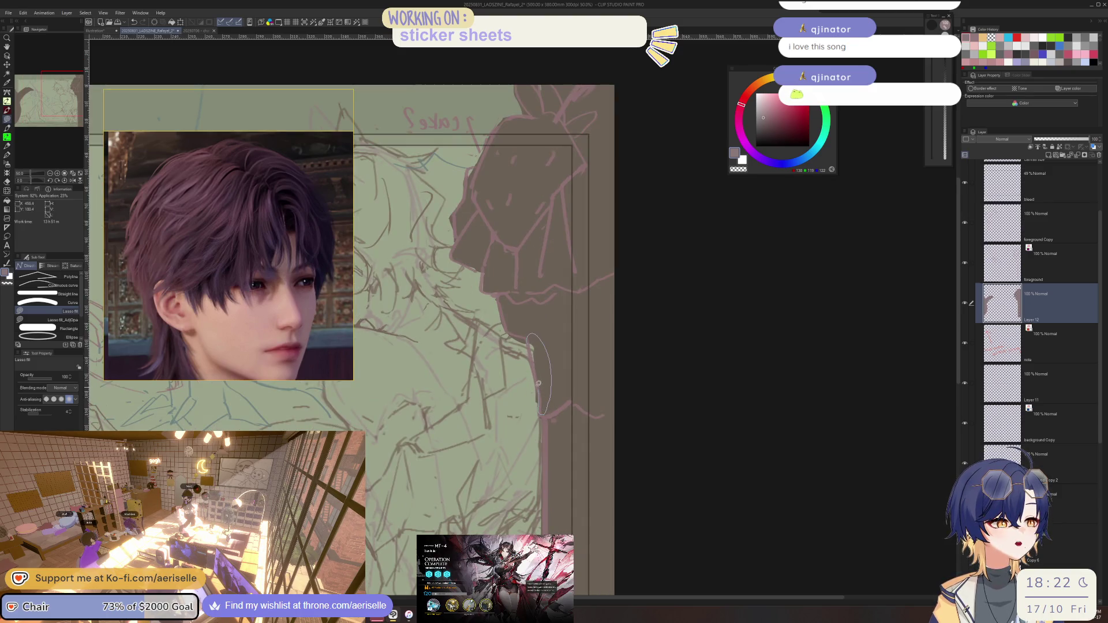
key("e")
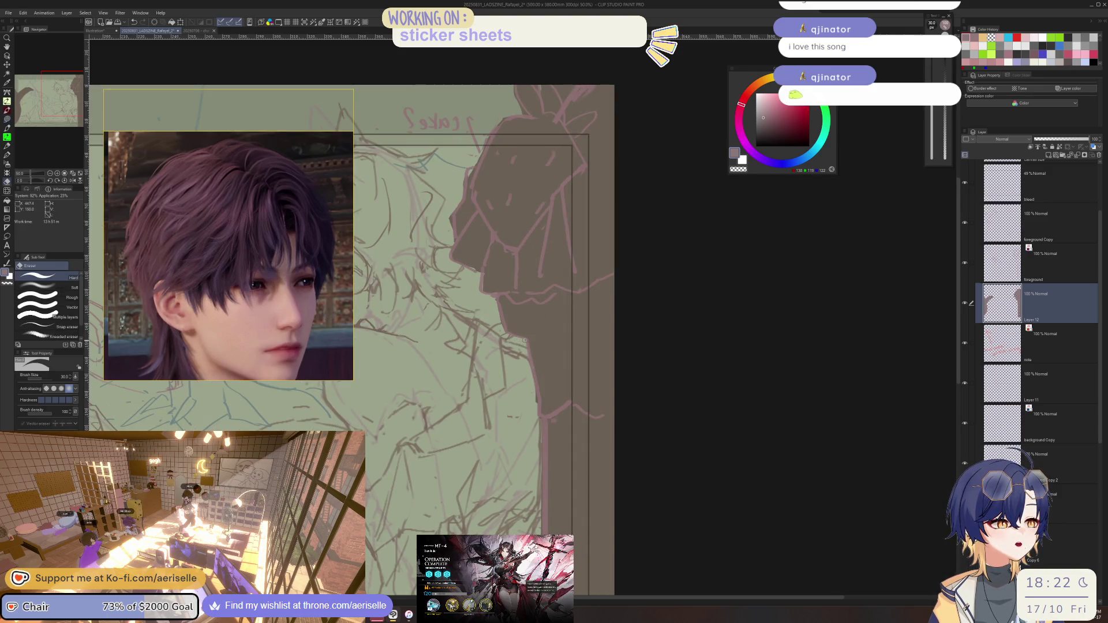
key("u")
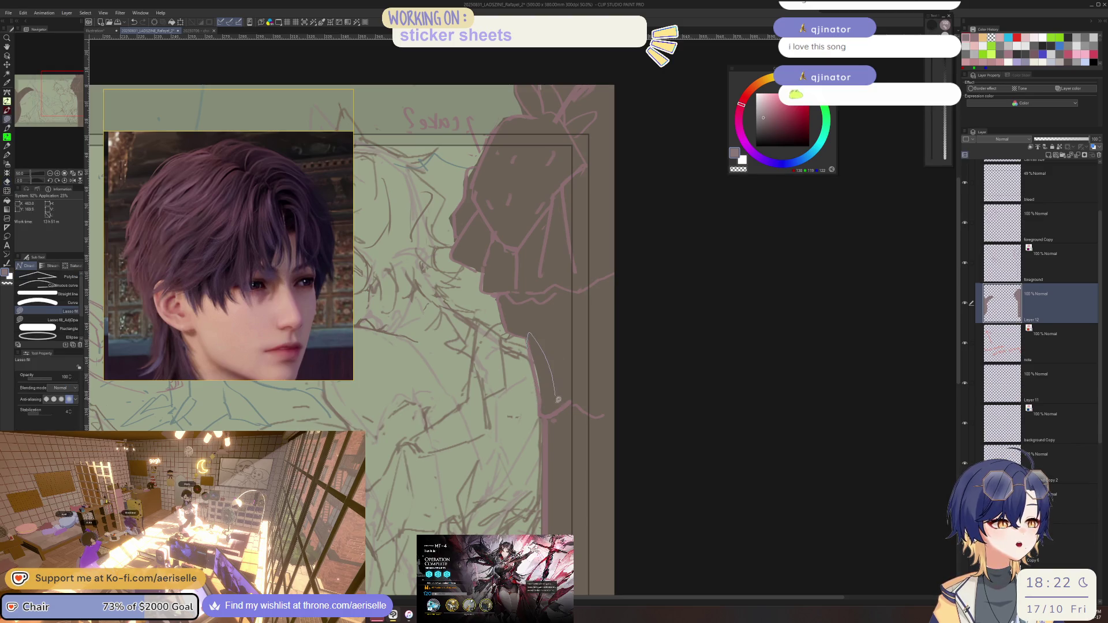
scroll(530, 342, "up", 1)
key("e")
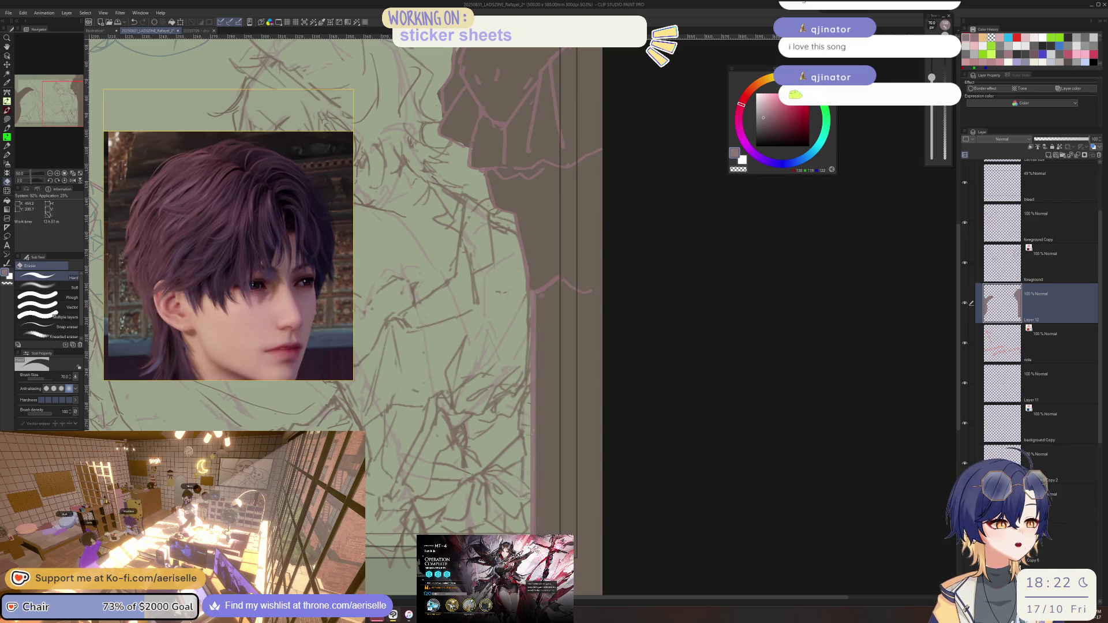
scroll(531, 295, "down", 2)
scroll(524, 258, "down", 1)
scroll(524, 259, "up", 1)
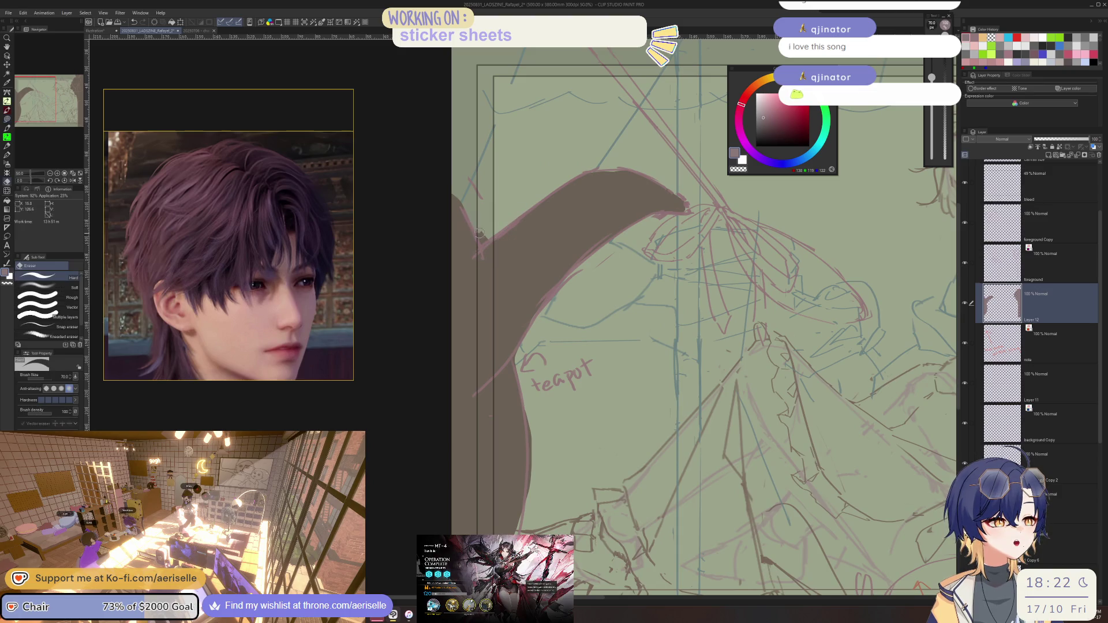
scroll(510, 303, "down", 2)
scroll(510, 304, "up", 1)
key("u")
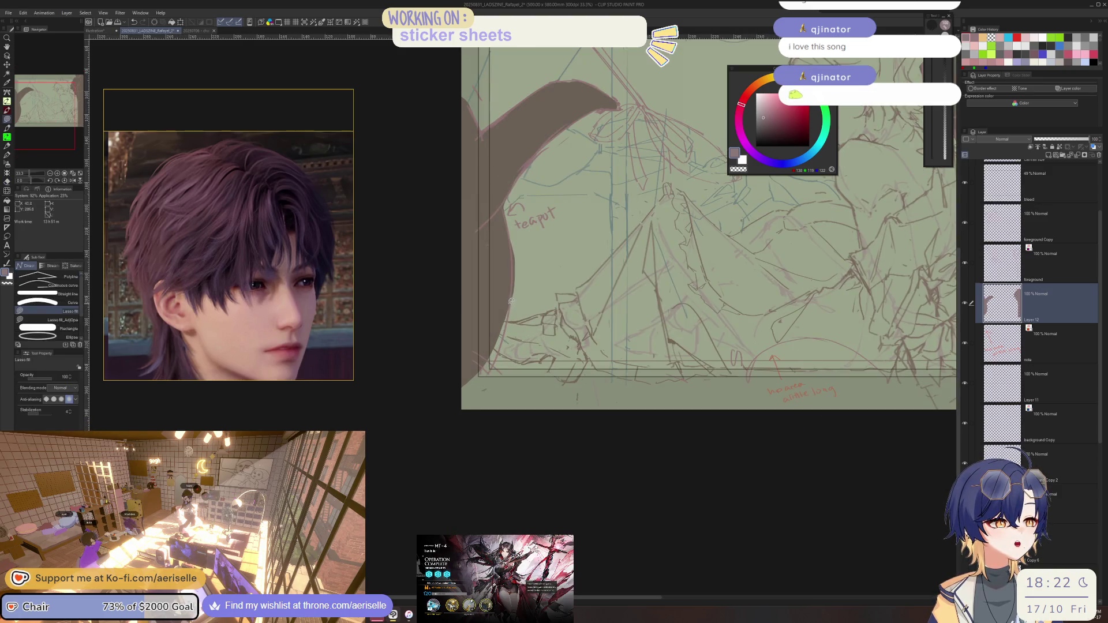
- Extend the dark teapot fill at lower left, check it mirrored, and undo a wedge fill on the right
left_click_drag(509, 312, 467, 403)
key("e")
scroll(563, 303, "down", 3)
scroll(563, 303, "down", 2)
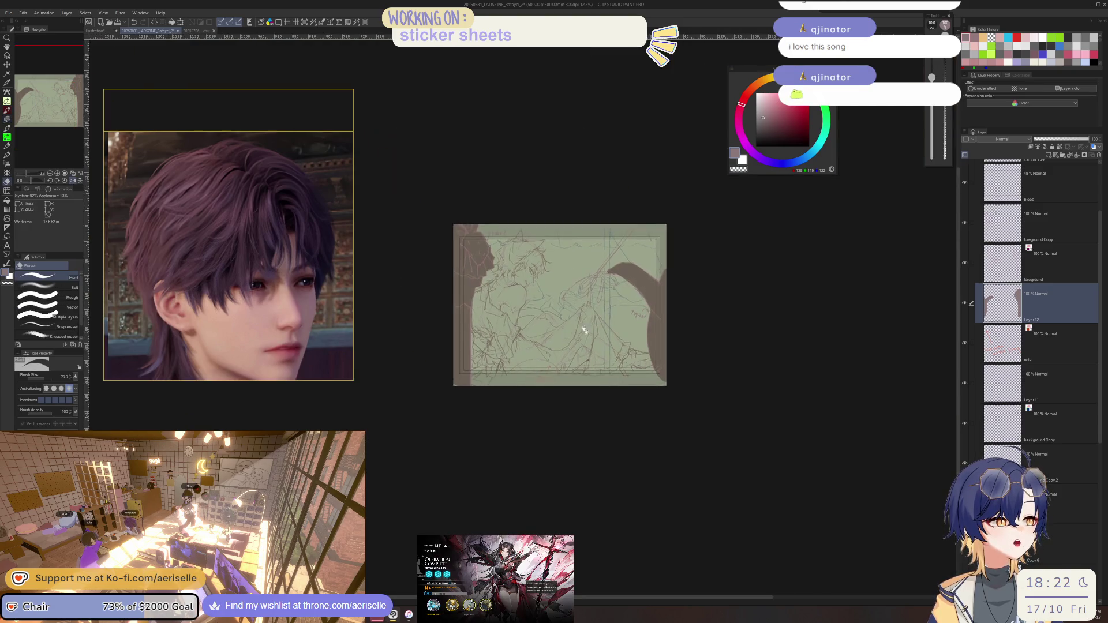
scroll(605, 309, "up", 2)
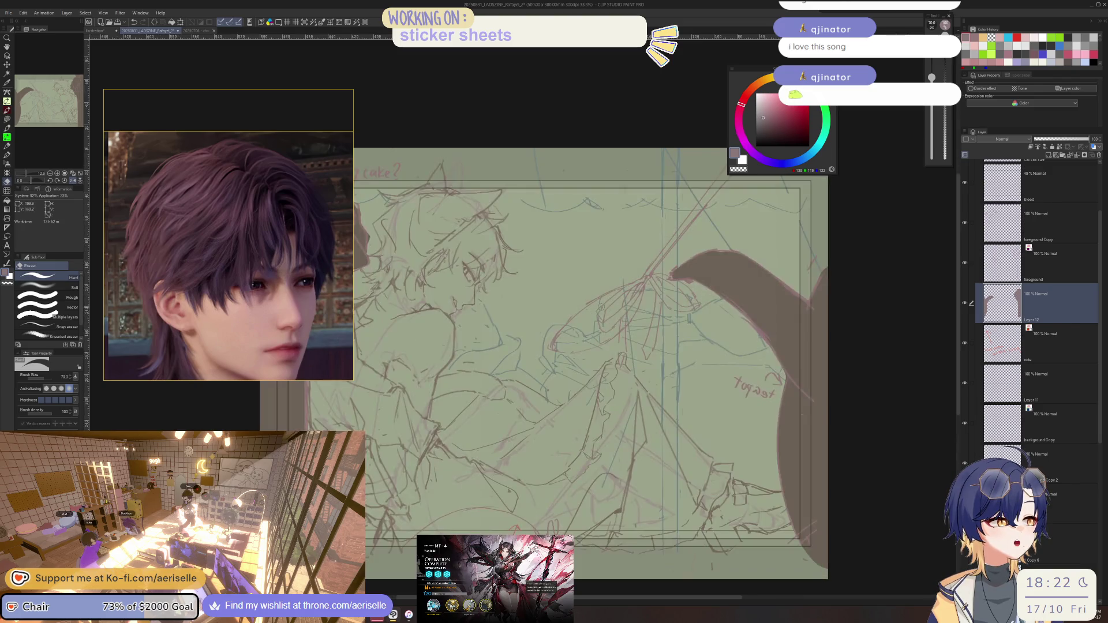
scroll(604, 310, "up", 1)
key("h")
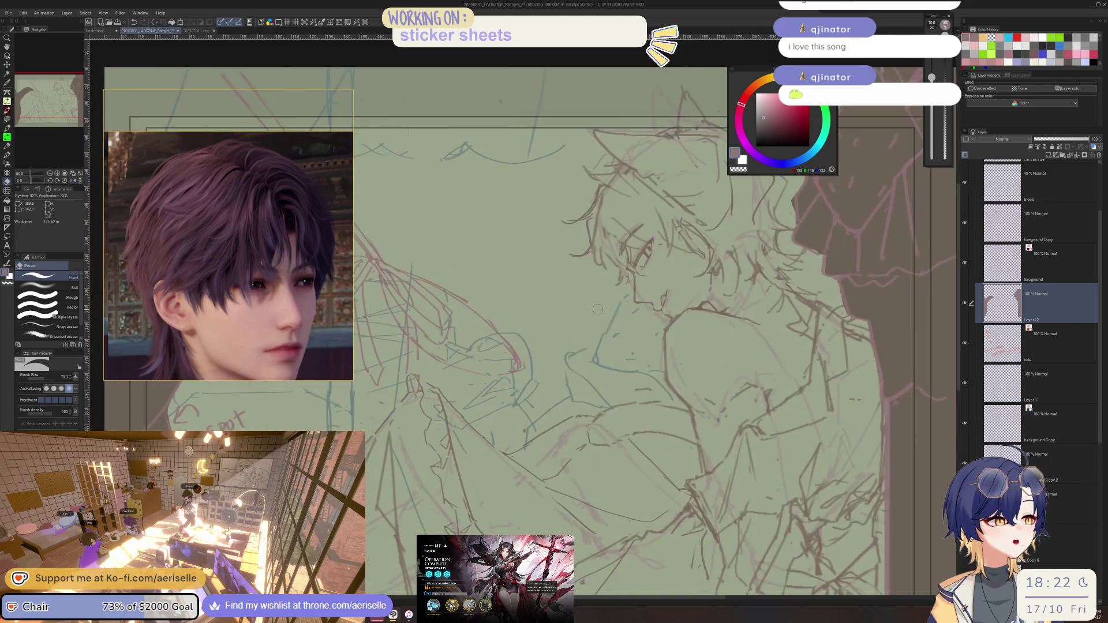
scroll(559, 340, "down", 3)
scroll(559, 340, "down", 1)
key("u")
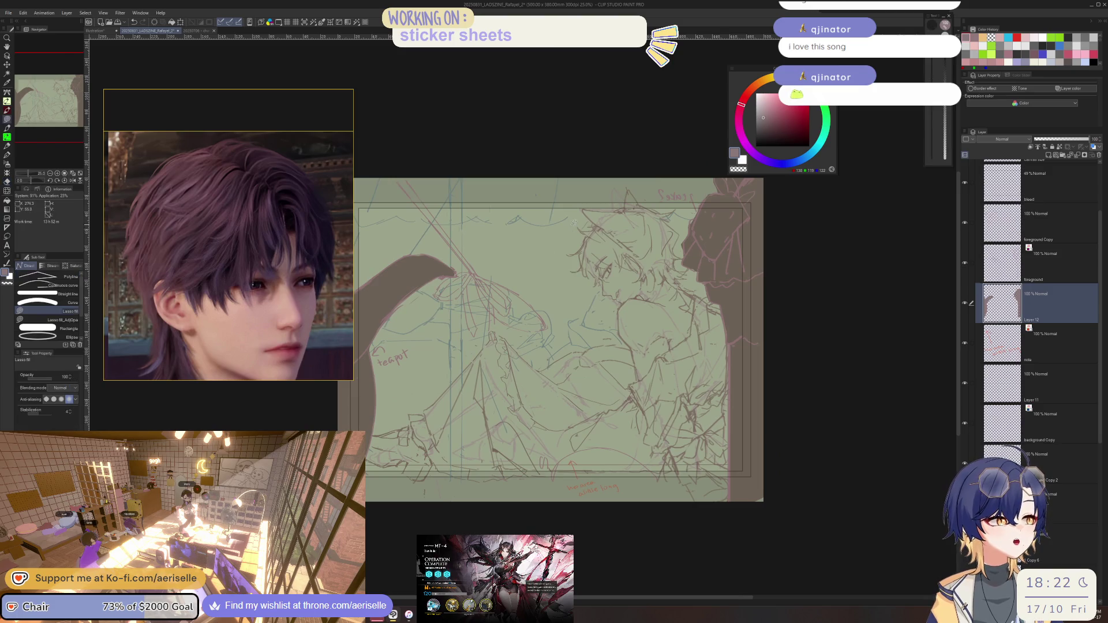
left_click_drag(532, 248, 568, 229)
key("ctrl+z")
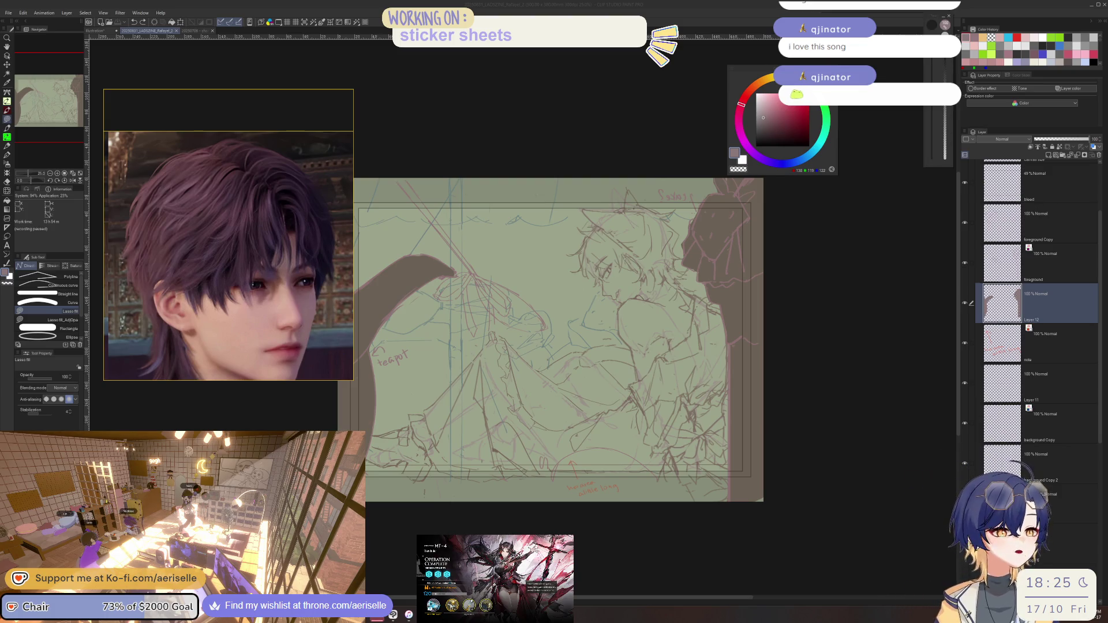
scroll(707, 197, "up", 2)
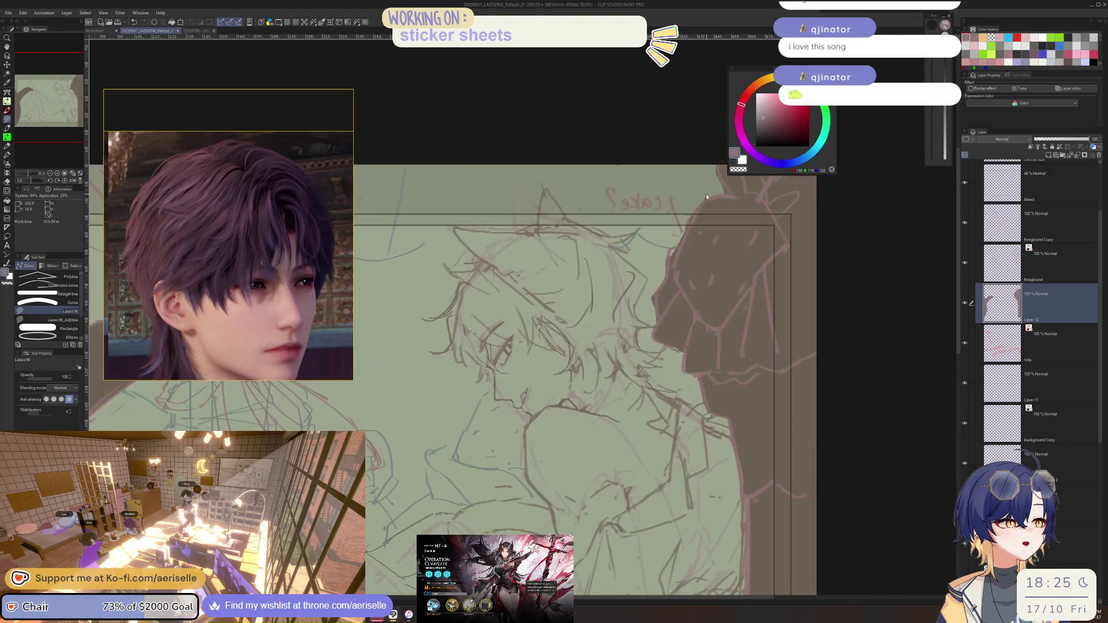
scroll(707, 197, "down", 2)
- Pick another layer from the canvas, unmirror and rotate the view onto the face, returning to the pen
key("h")
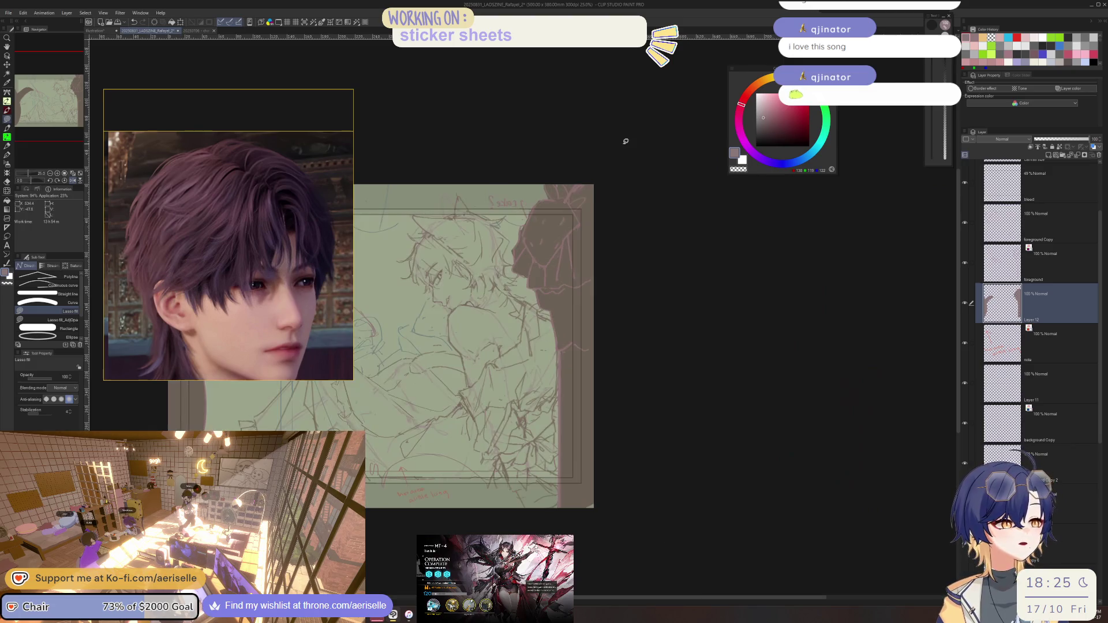
scroll(563, 305, "up", 1)
key("o")
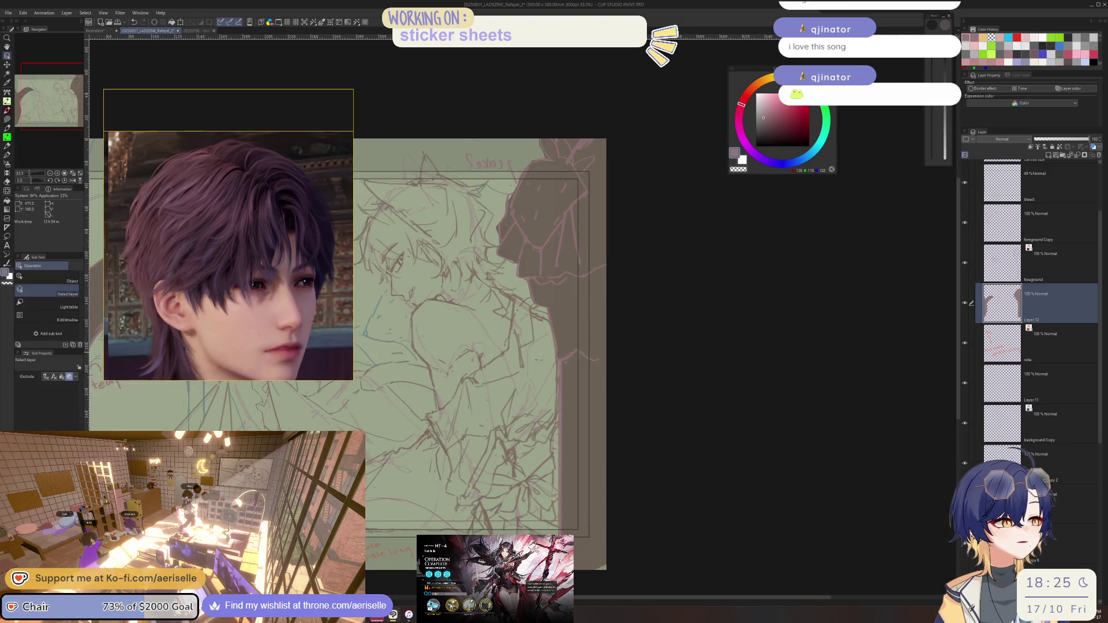
left_click(558, 331)
key("h")
scroll(558, 332, "up", 1)
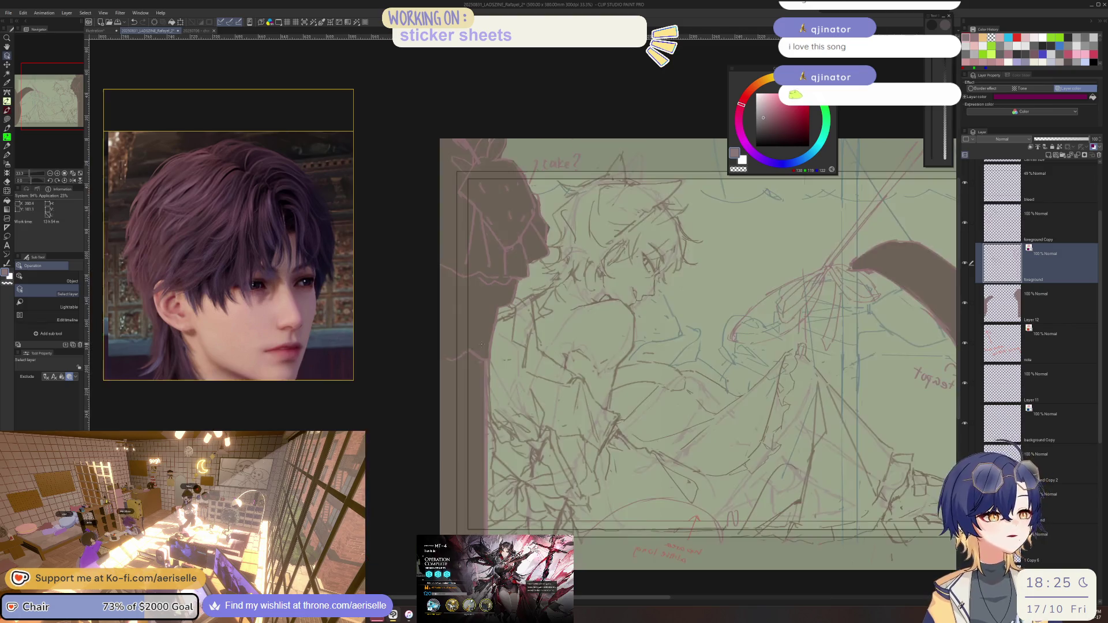
mouse_move(558, 333)
left_mouse_down()
mouse_move(676, 242)
mouse_move(606, 277)
left_mouse_up()
scroll(571, 294, "up", 1)
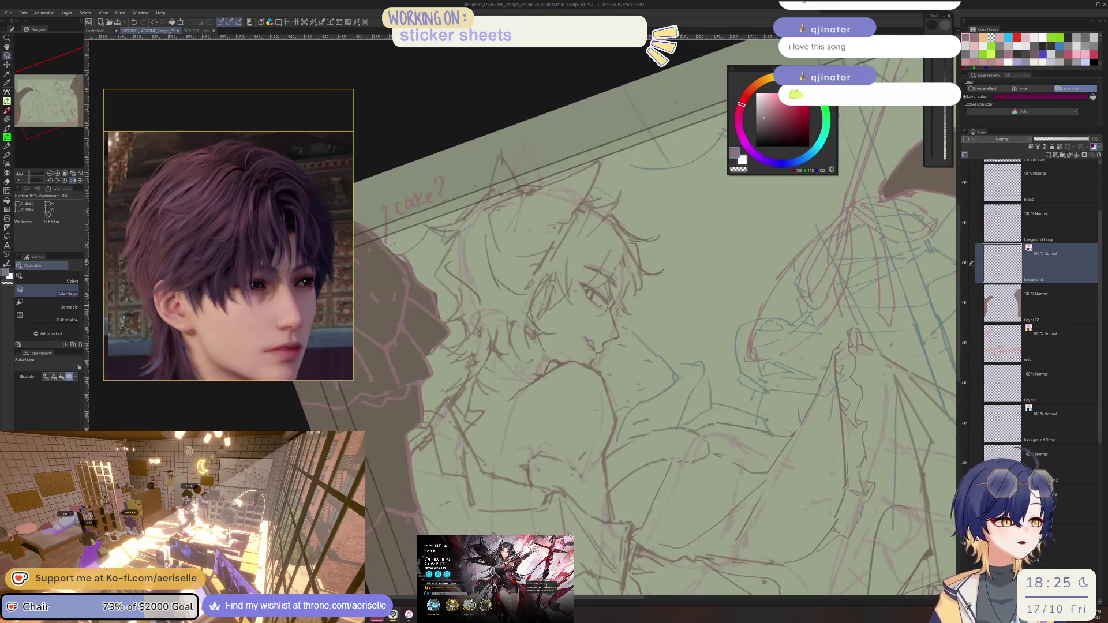
scroll(572, 294, "up", 1)
key("b")
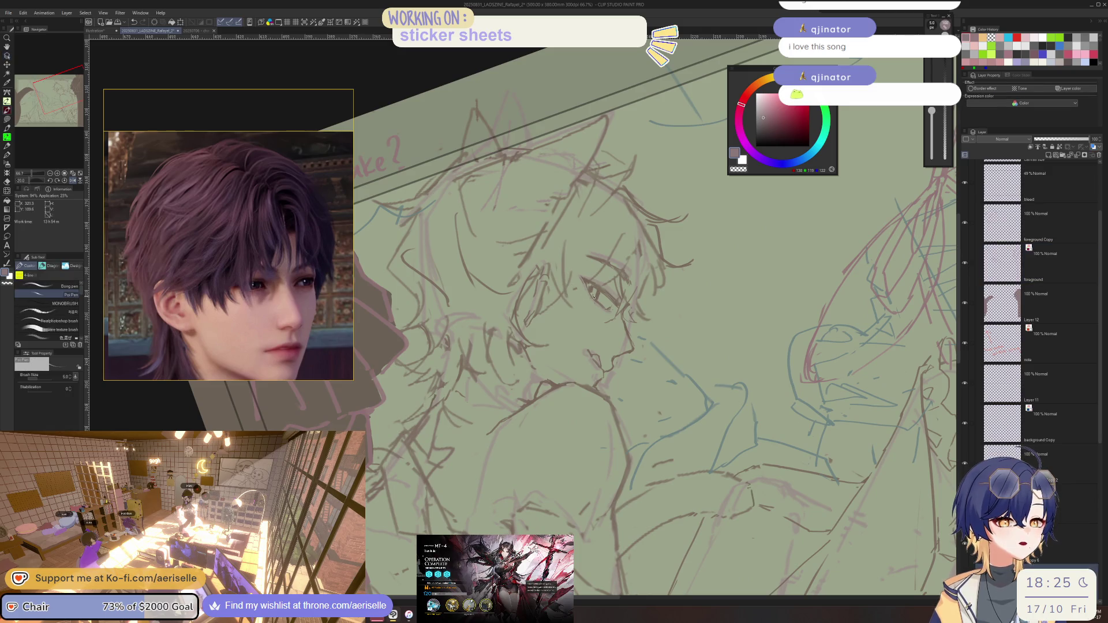
key("o")
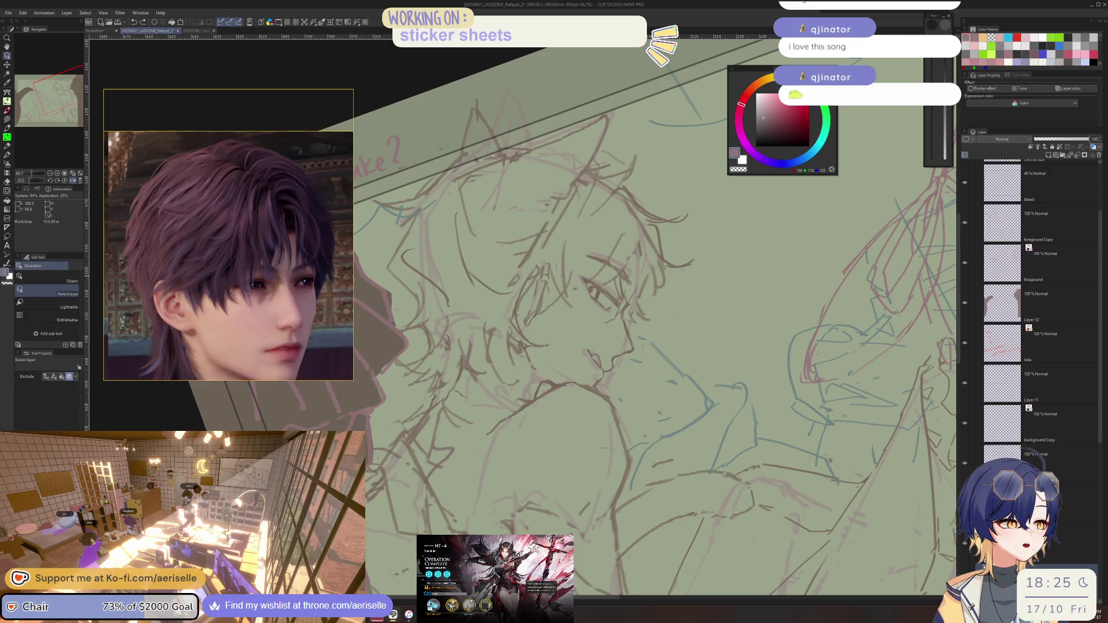
key("b")
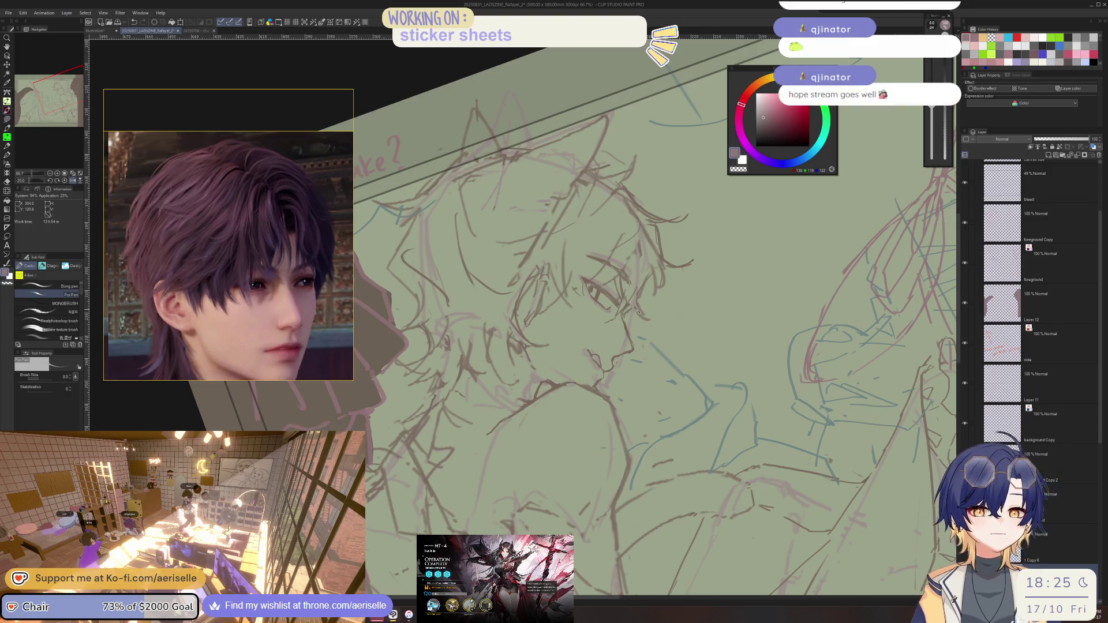
scroll(636, 306, "down", 5)
scroll(615, 281, "up", 2)
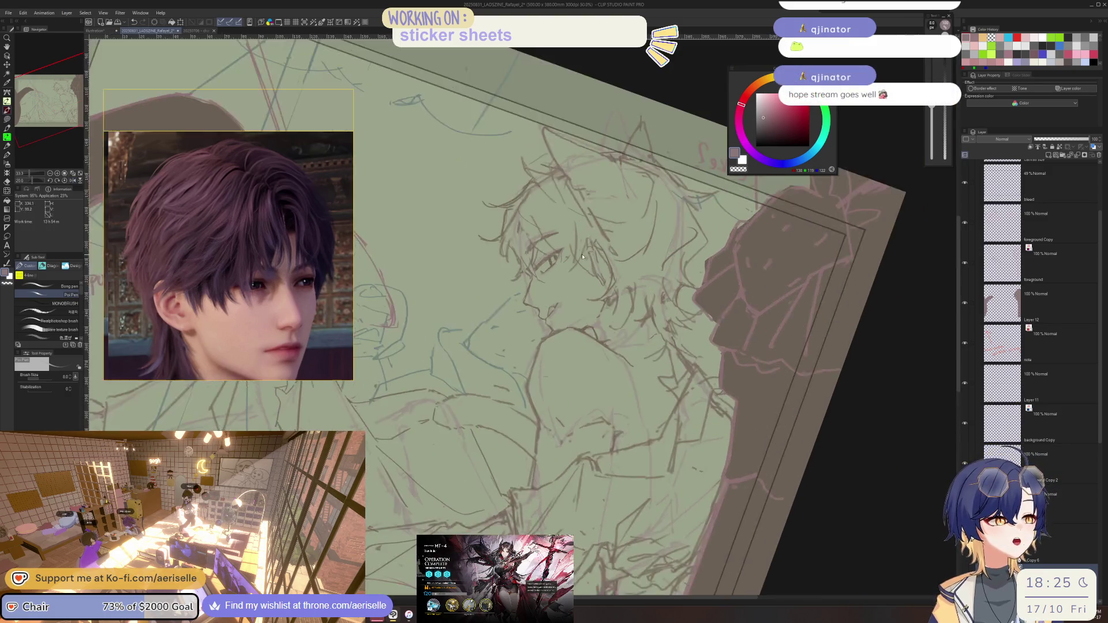
- Tilt the canvas, touch up face lines, reset rotation and re-tilt counter-clockwise for more fixes
left_click_drag(589, 248, 524, 311)
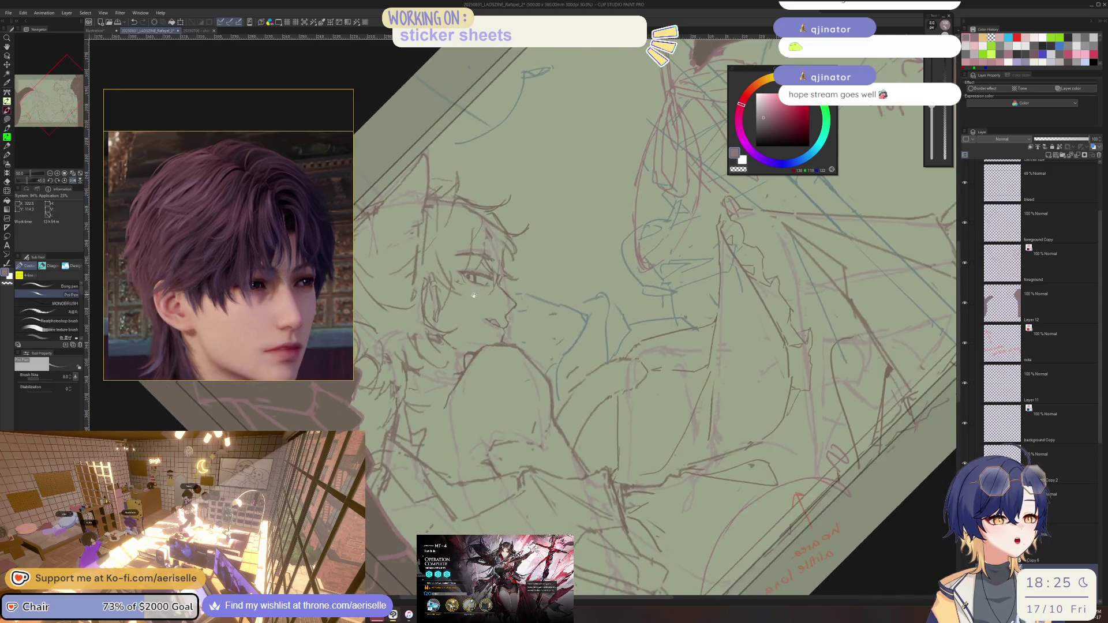
key("e")
key("p")
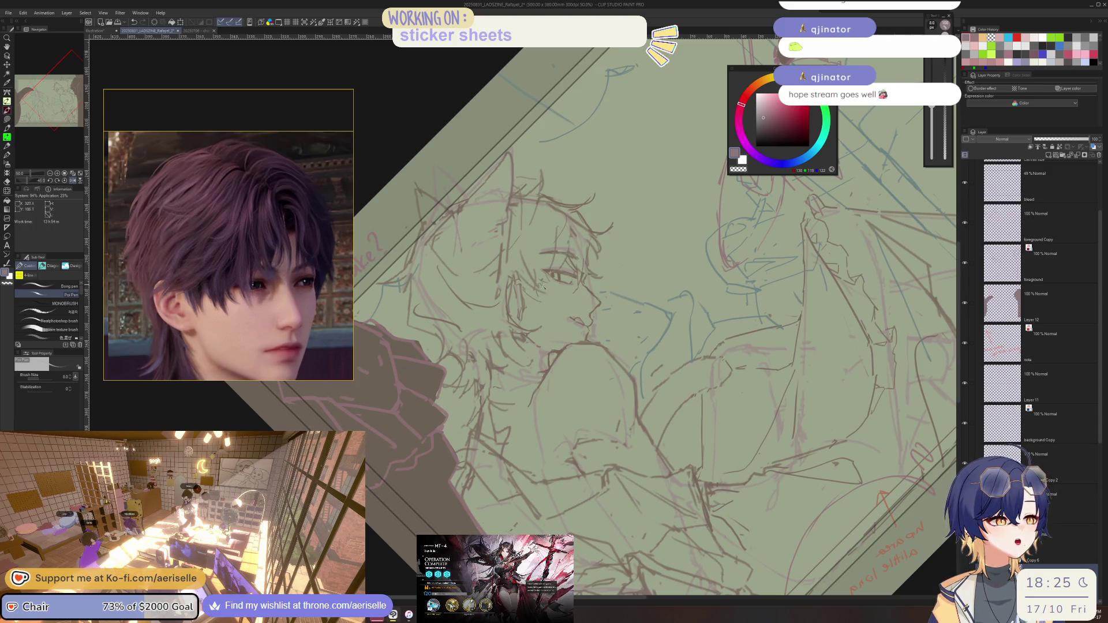
key("ctrl+@")
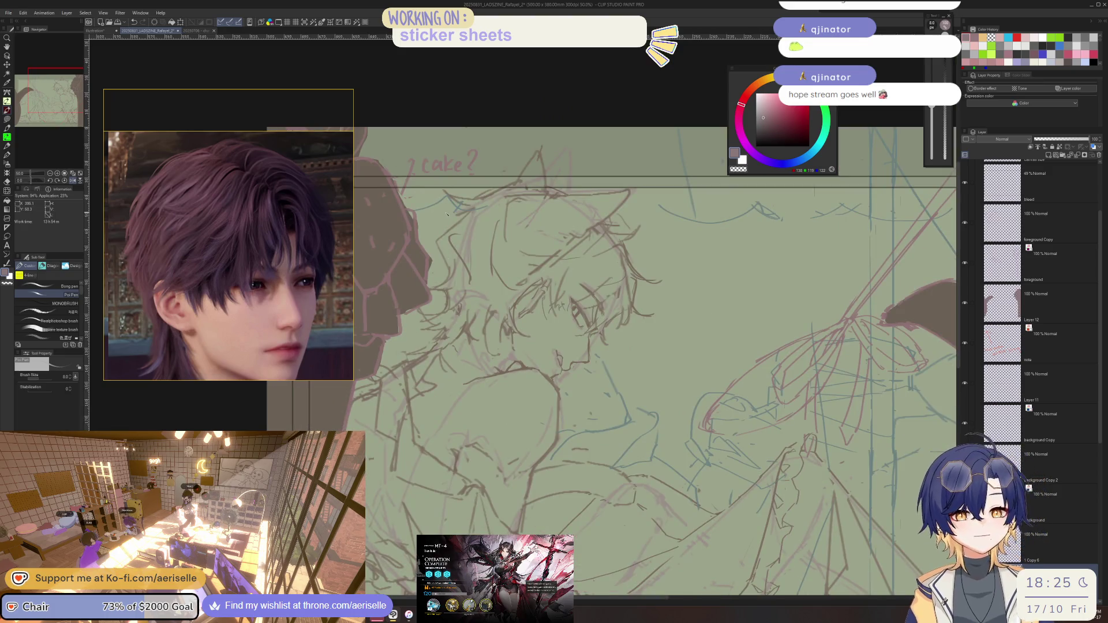
left_click_drag(517, 227, 511, 363)
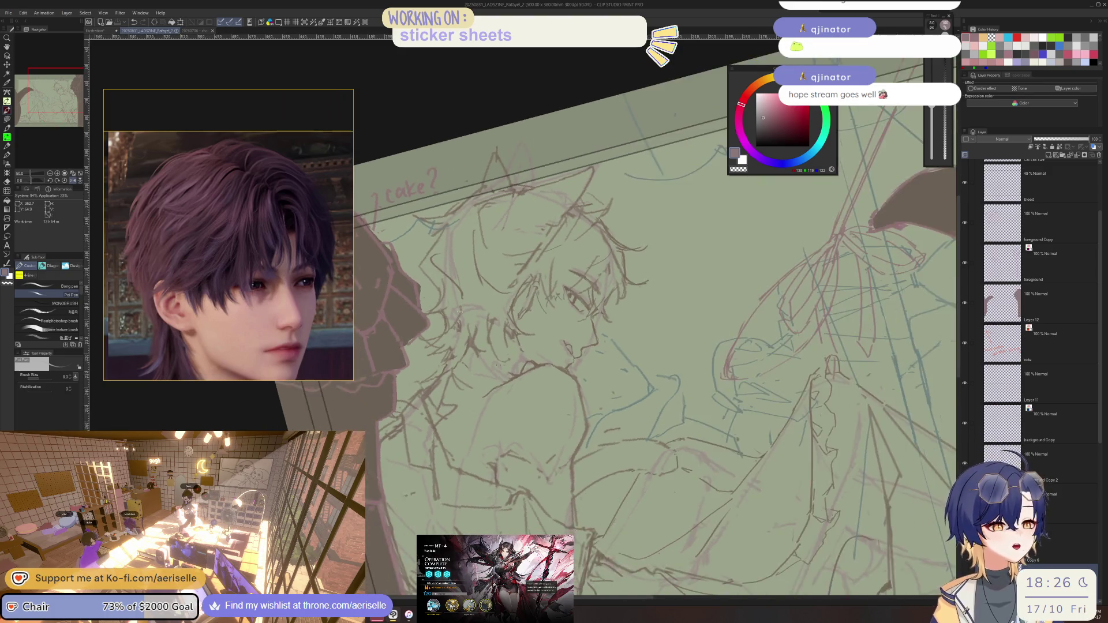
key("e")
key("p")
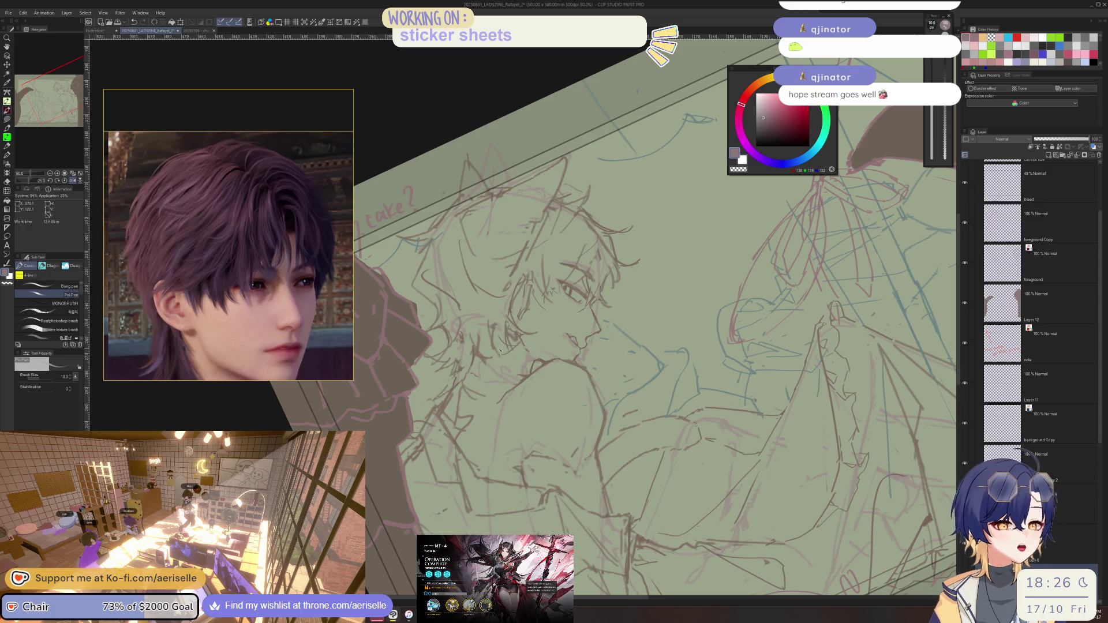
scroll(264, 292, "down", 2)
- Shift the reference view, rotate the canvas stepwise while fixing lines, then straighten to the whole sketch
left_click_drag(264, 297, 271, 154)
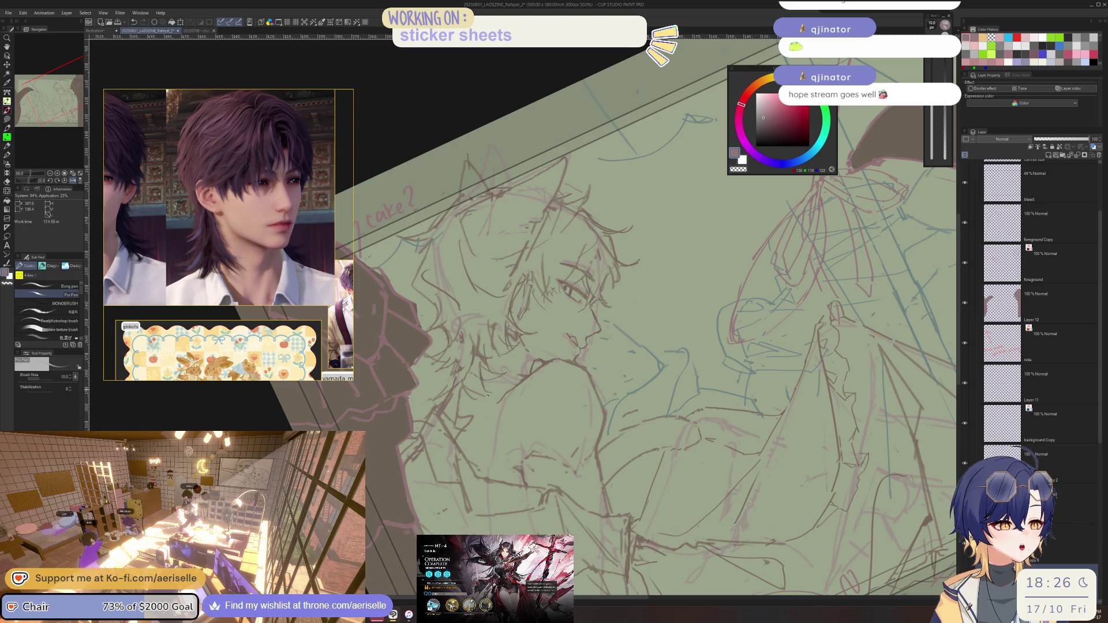
key("e")
key("p")
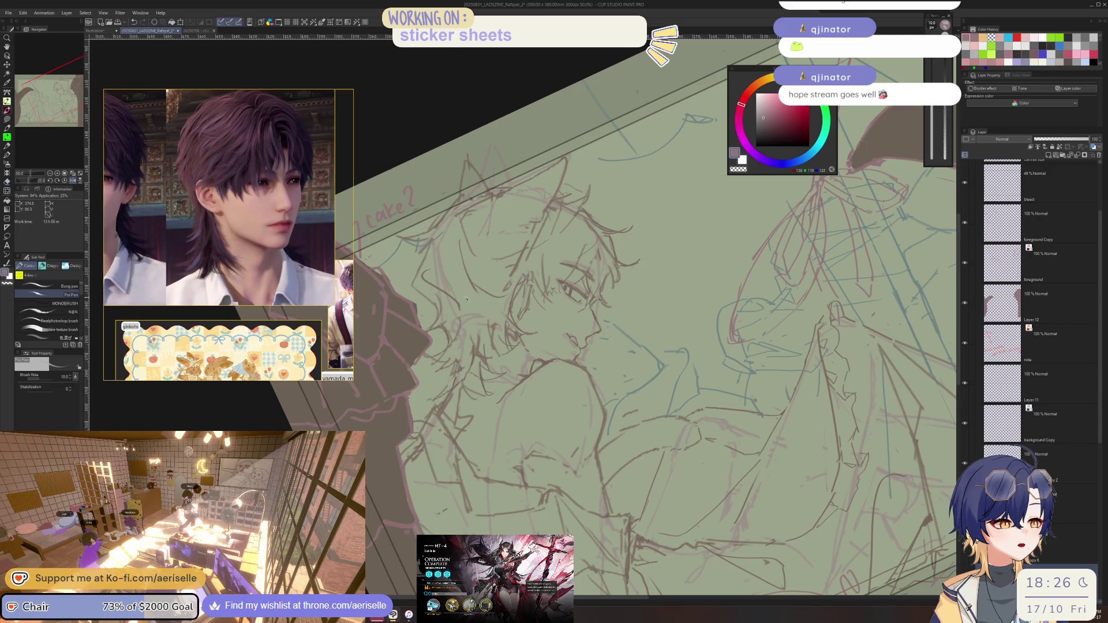
key("asciicircum")
key("asciicircum")
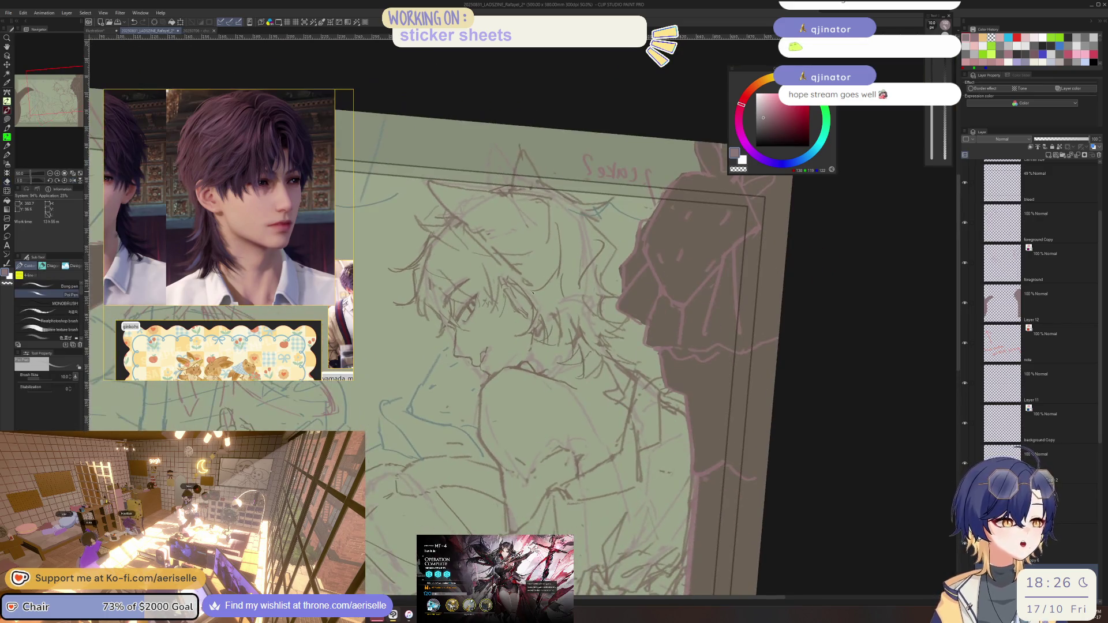
key("asciicircum")
key("asciicircum")
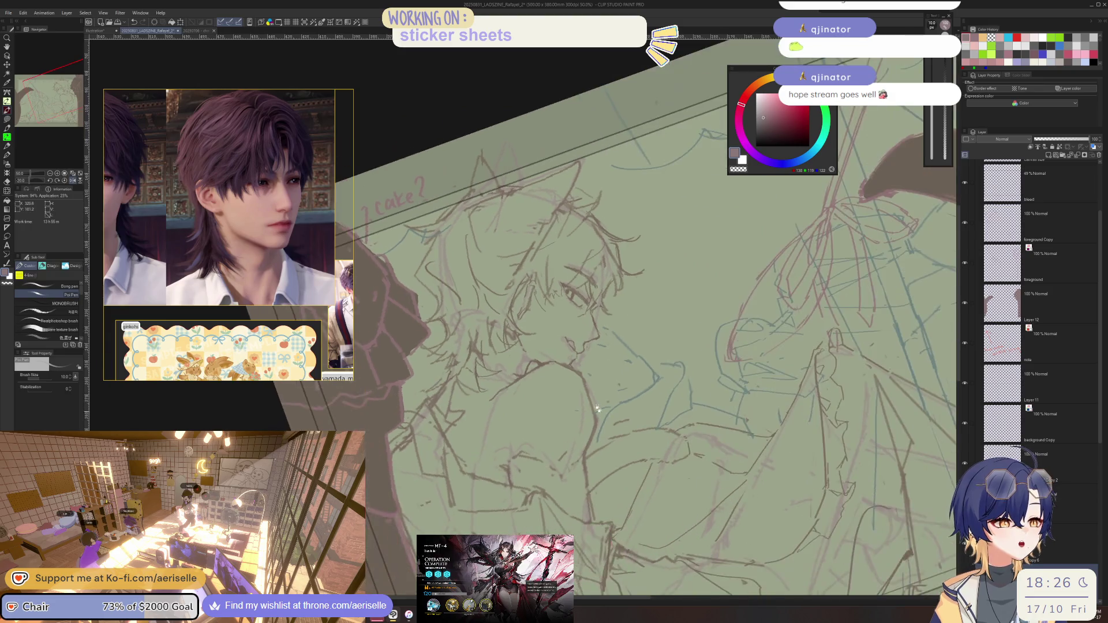
key("asciicircum")
key("e")
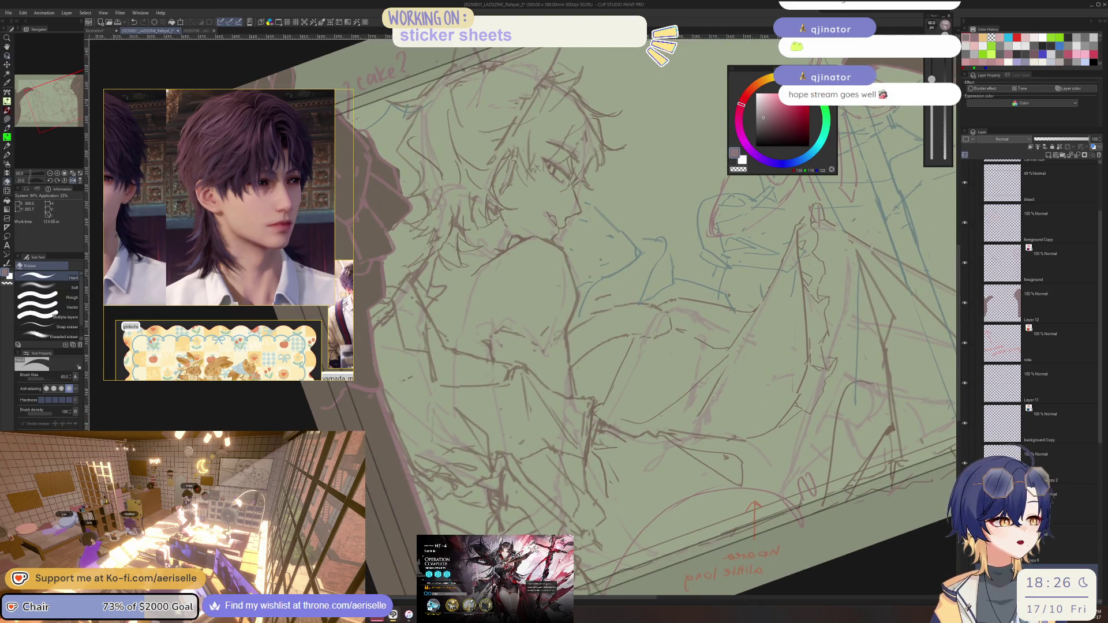
key("p")
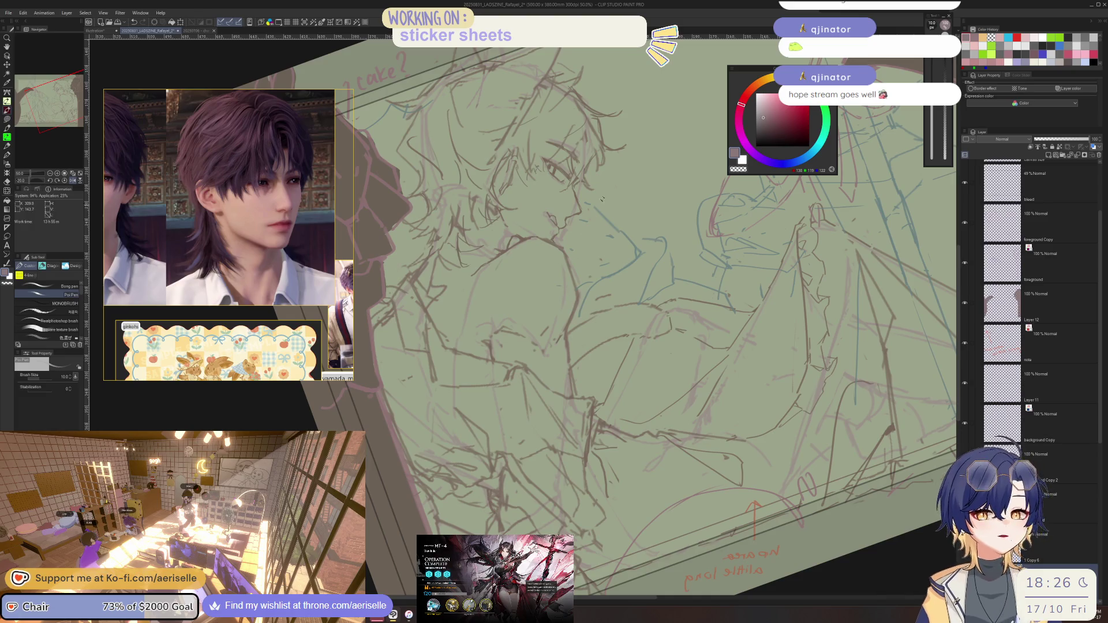
key("asciicircum")
key("minus")
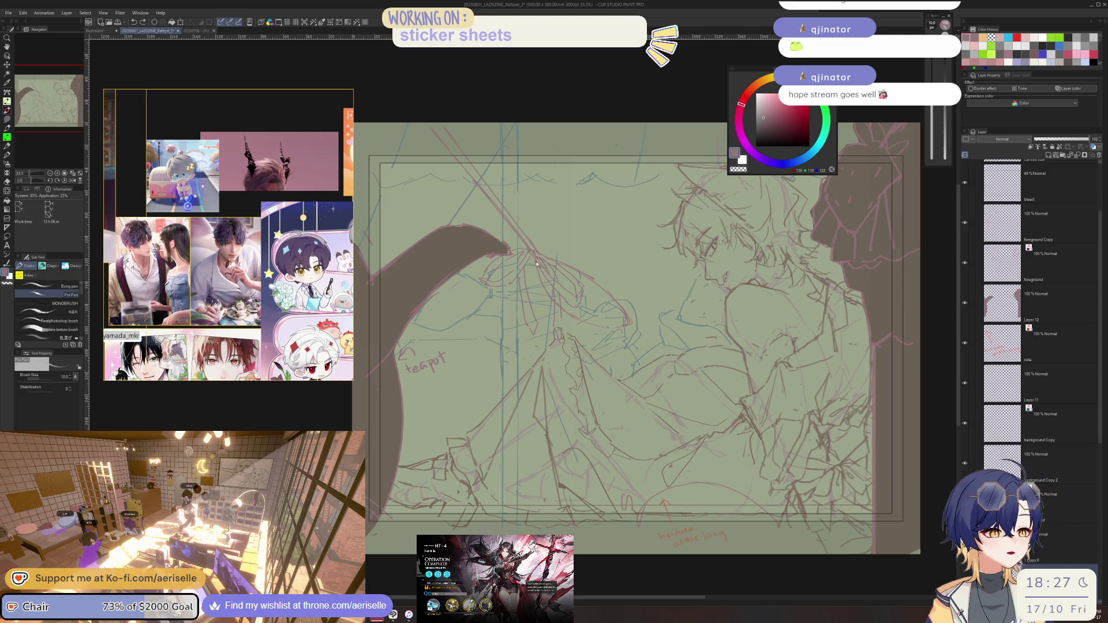
- Compare the composition mirrored and unmirrored several times, erasing and redrawing lines between flips
key("h")
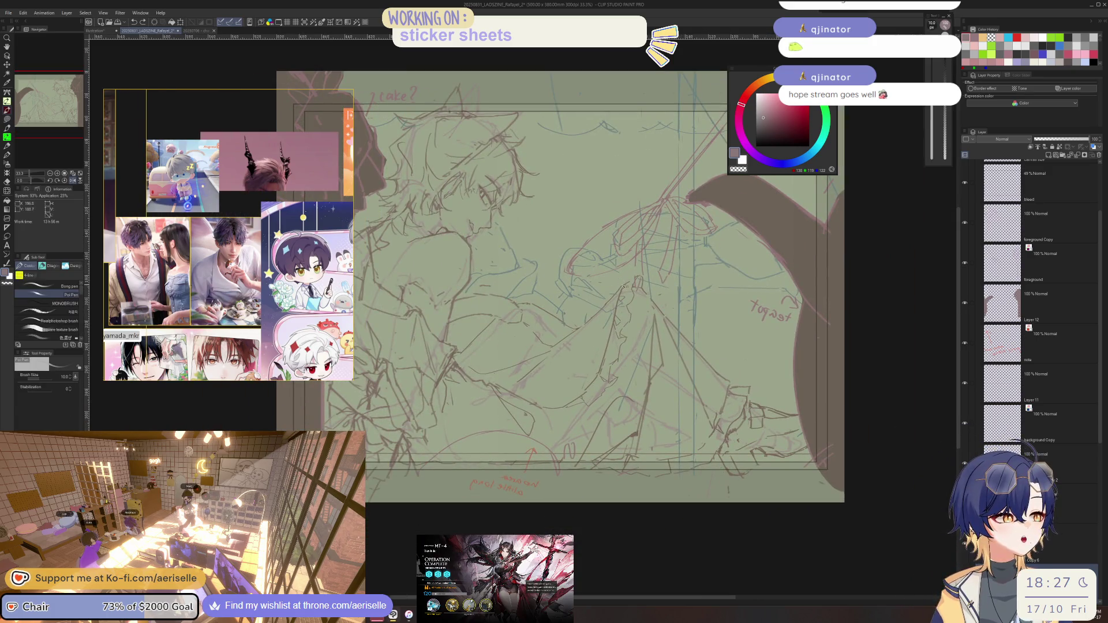
key("e")
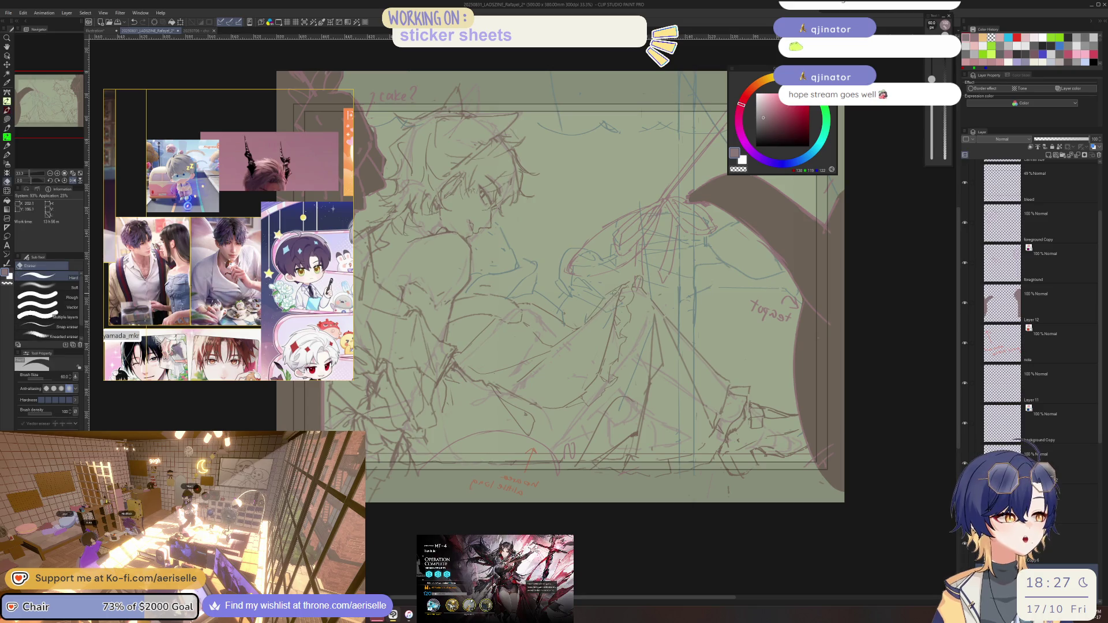
key("p")
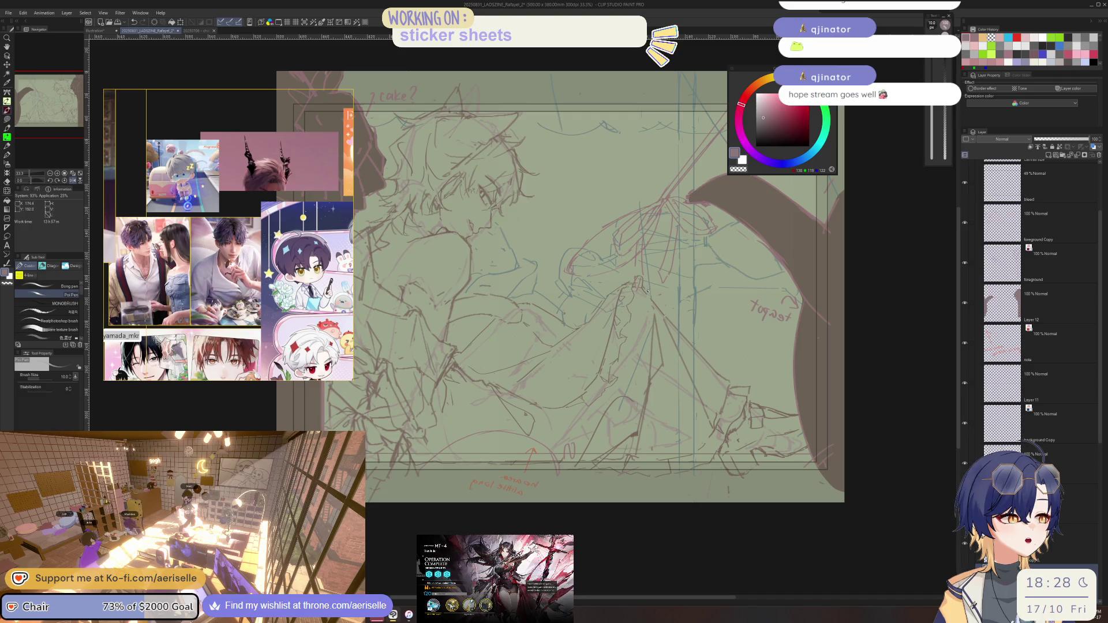
key("h")
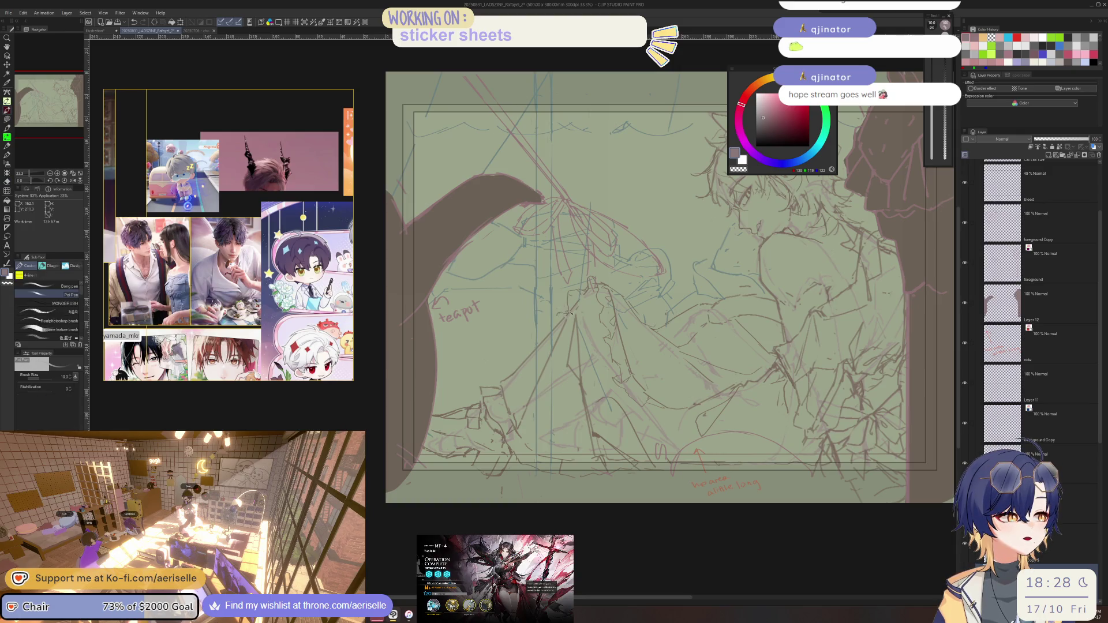
key("h")
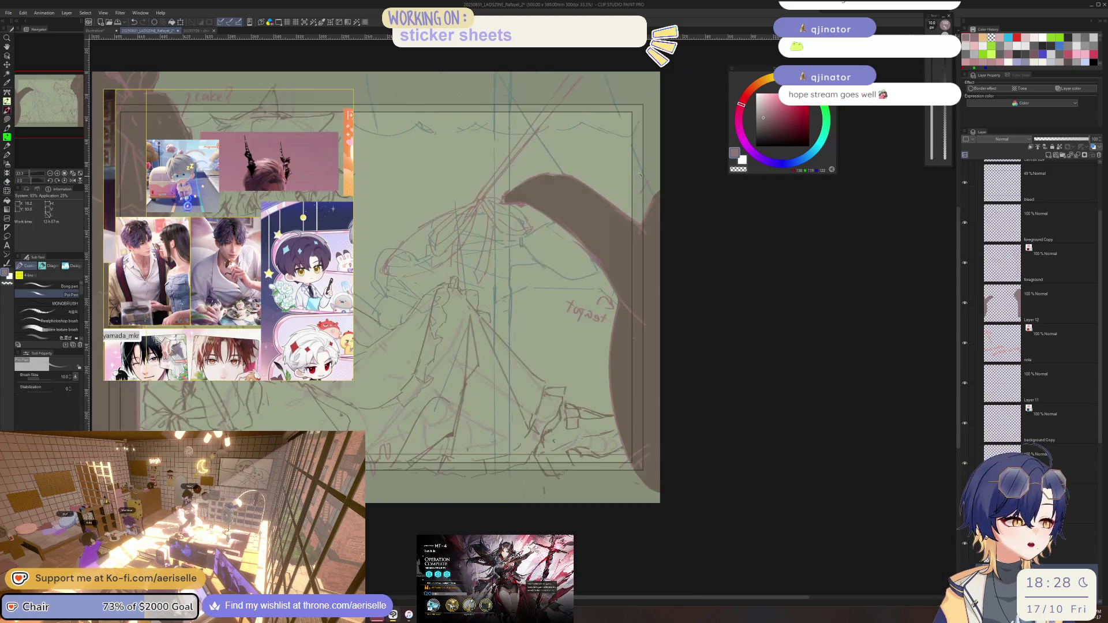
scroll(556, 322, "down", 2)
key("e")
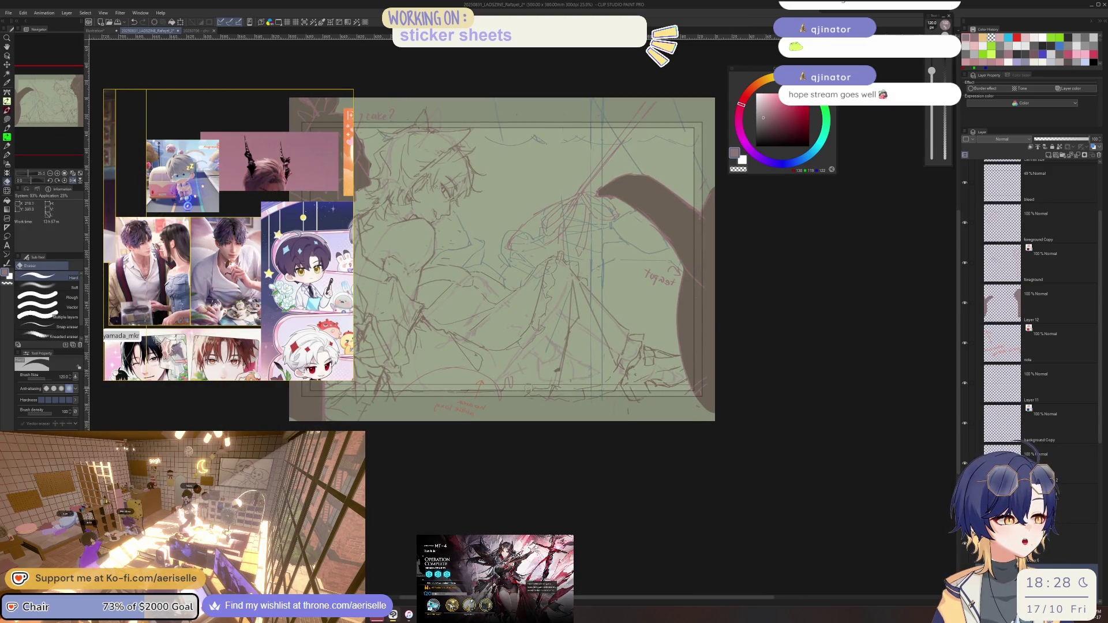
key("p")
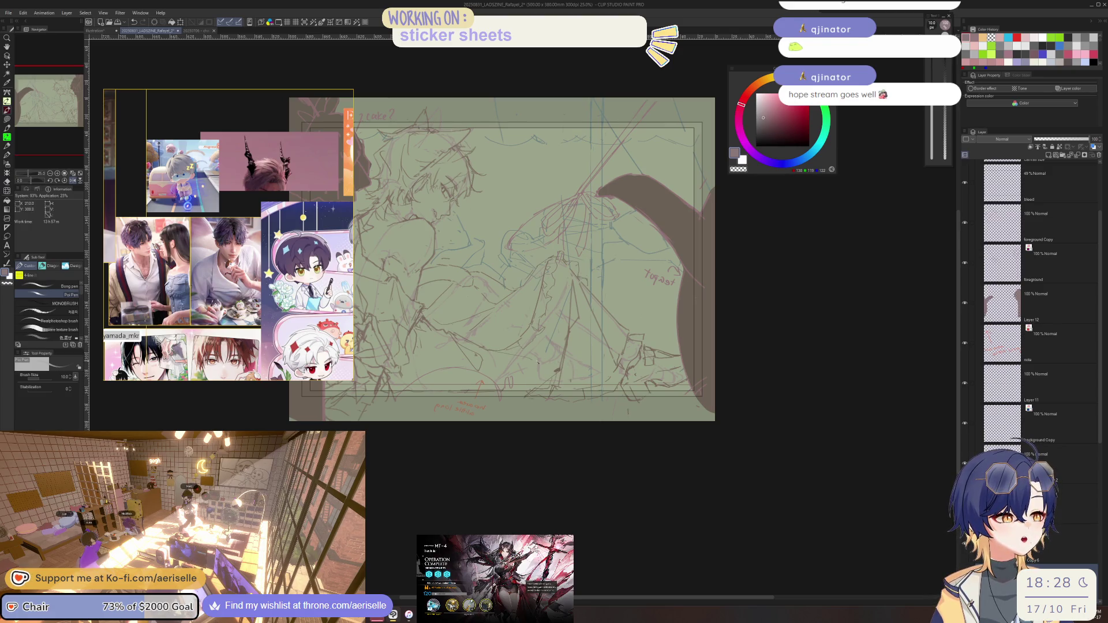
key("e")
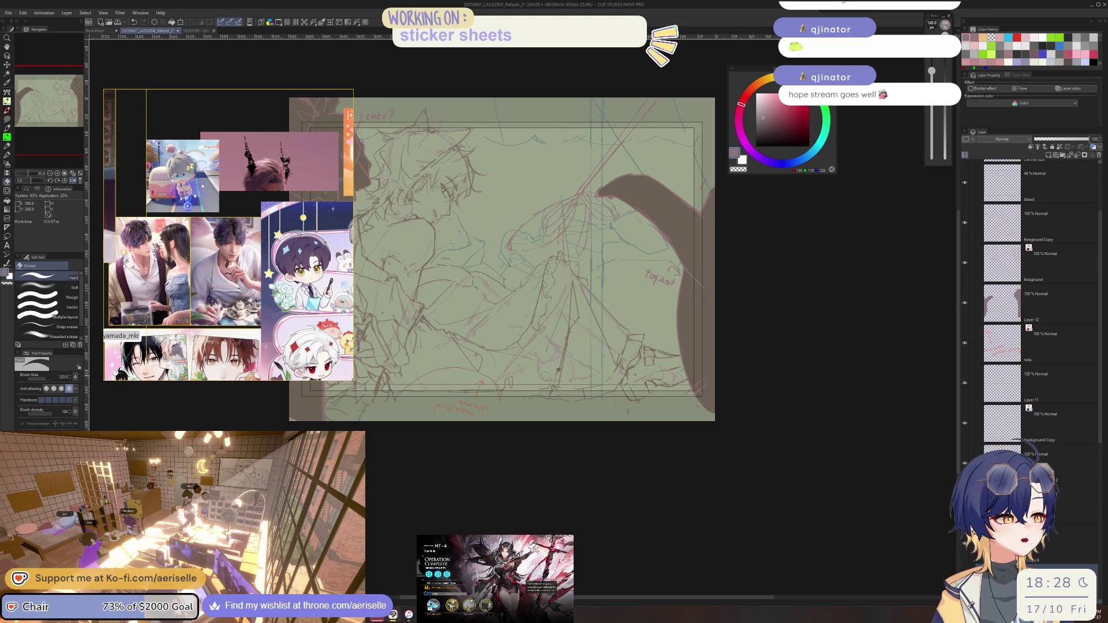
key("p")
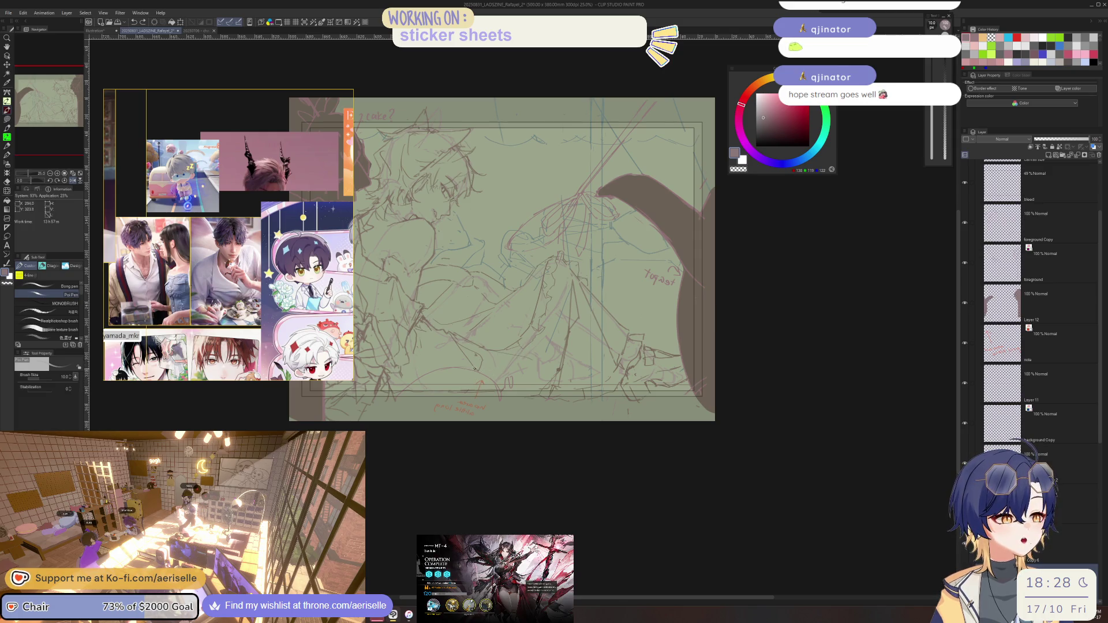
scroll(529, 389, "down", 3)
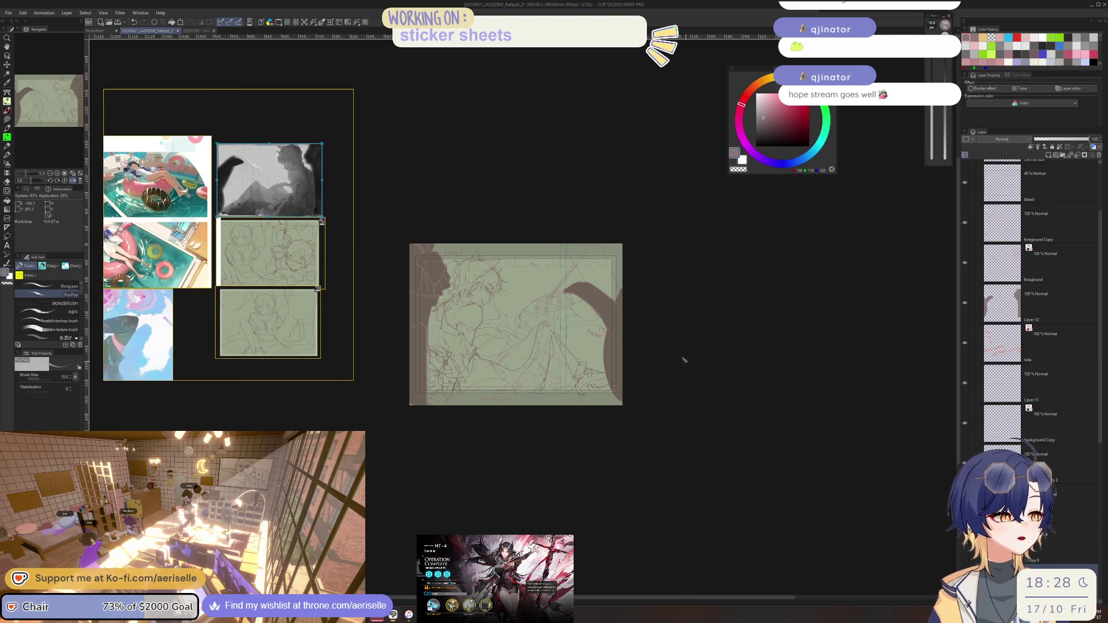
scroll(496, 377, "up", 5)
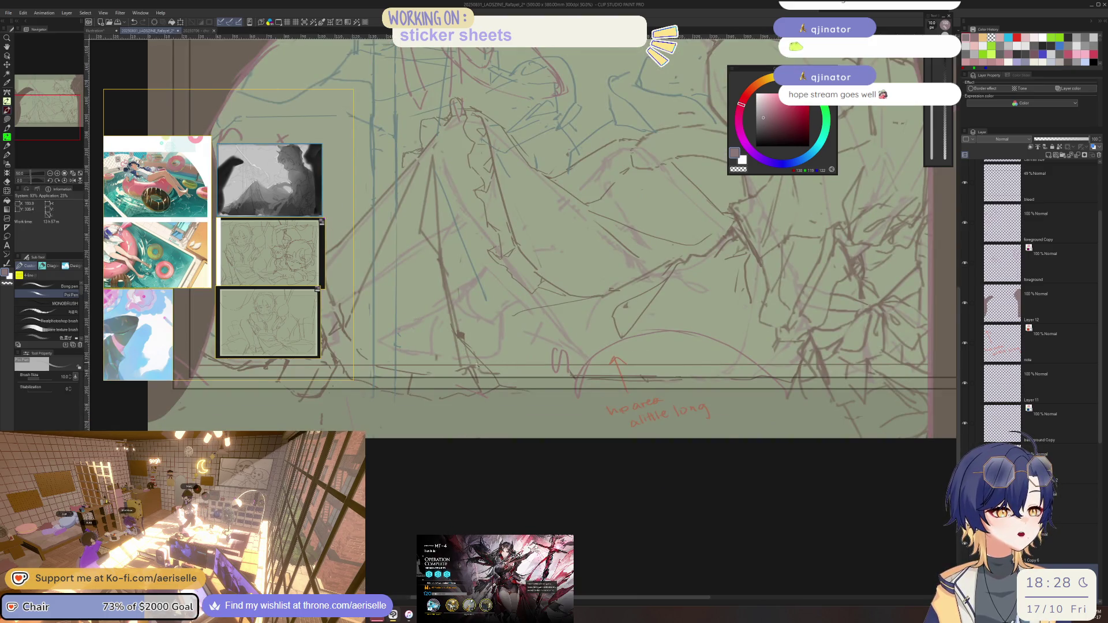
scroll(494, 338, "down", 2)
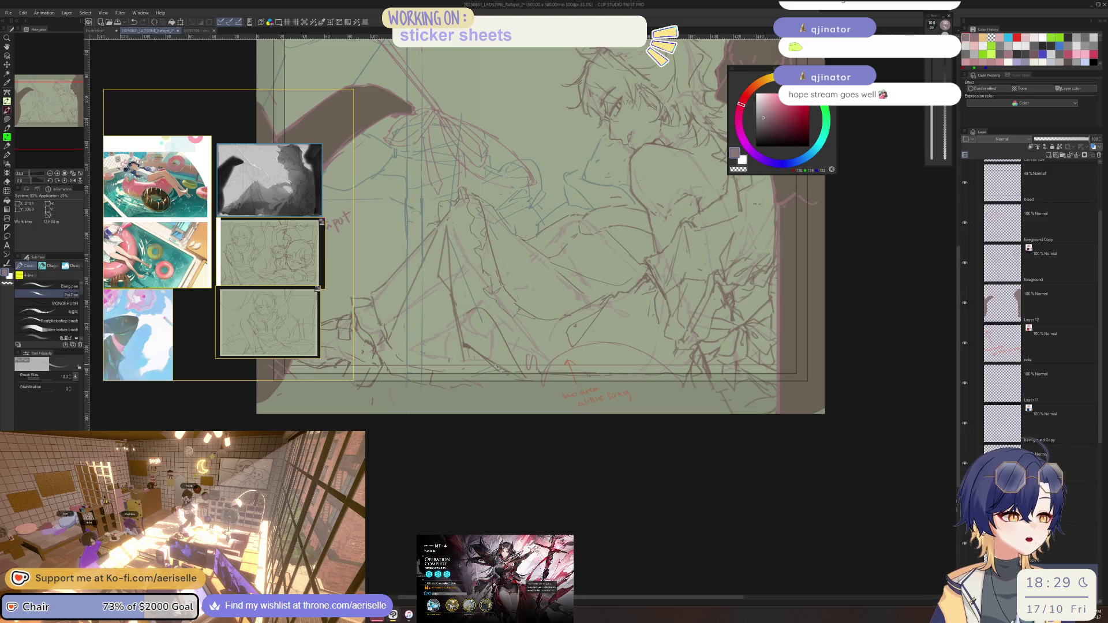
key("e")
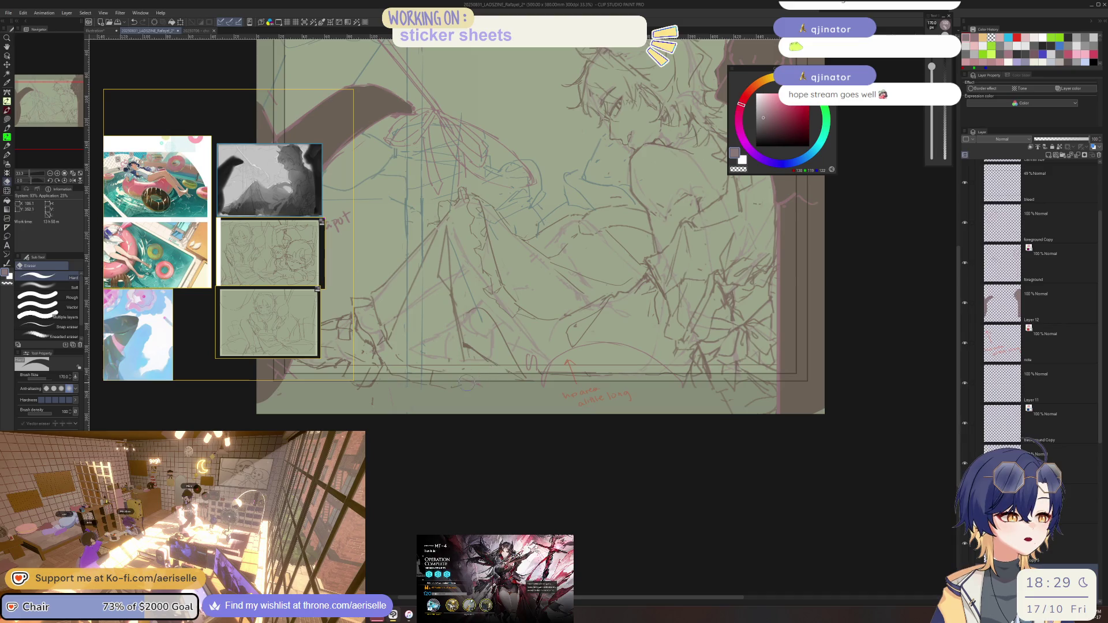
key("p")
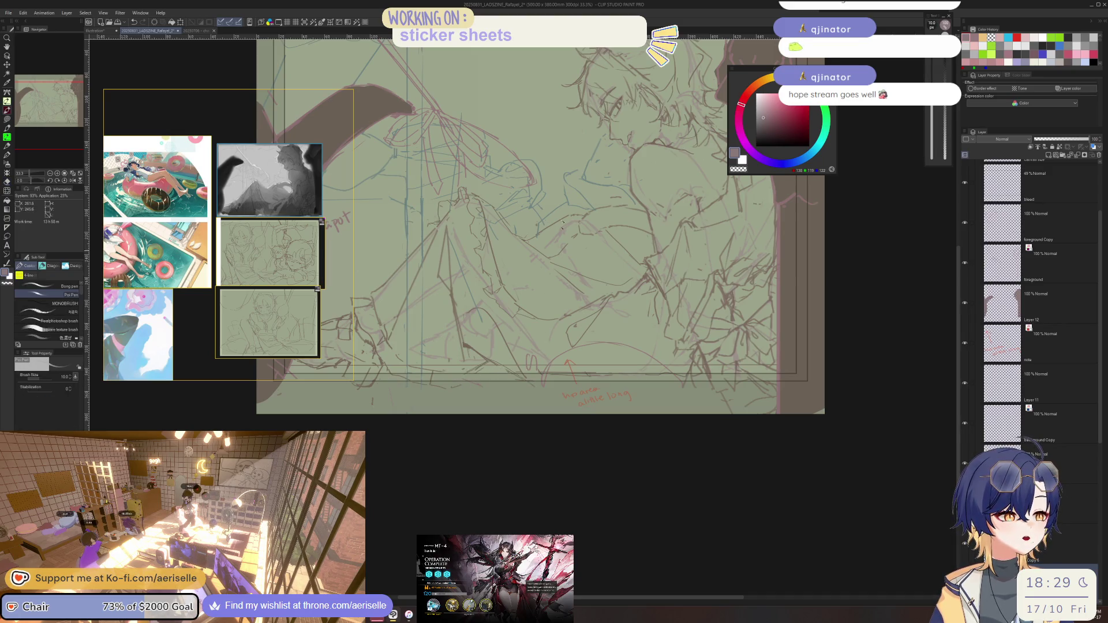
scroll(537, 225, "down", 1)
scroll(566, 254, "up", 2)
- Pick a lower sketch layer from the canvas and mirror the view to check it
key("o")
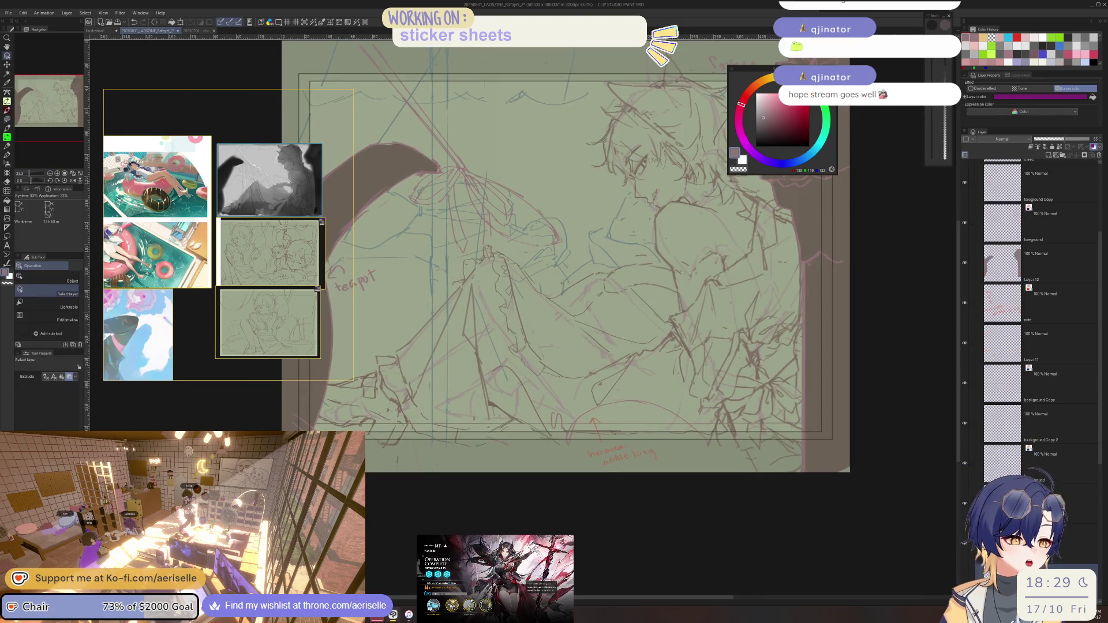
scroll(571, 259, "down", 1)
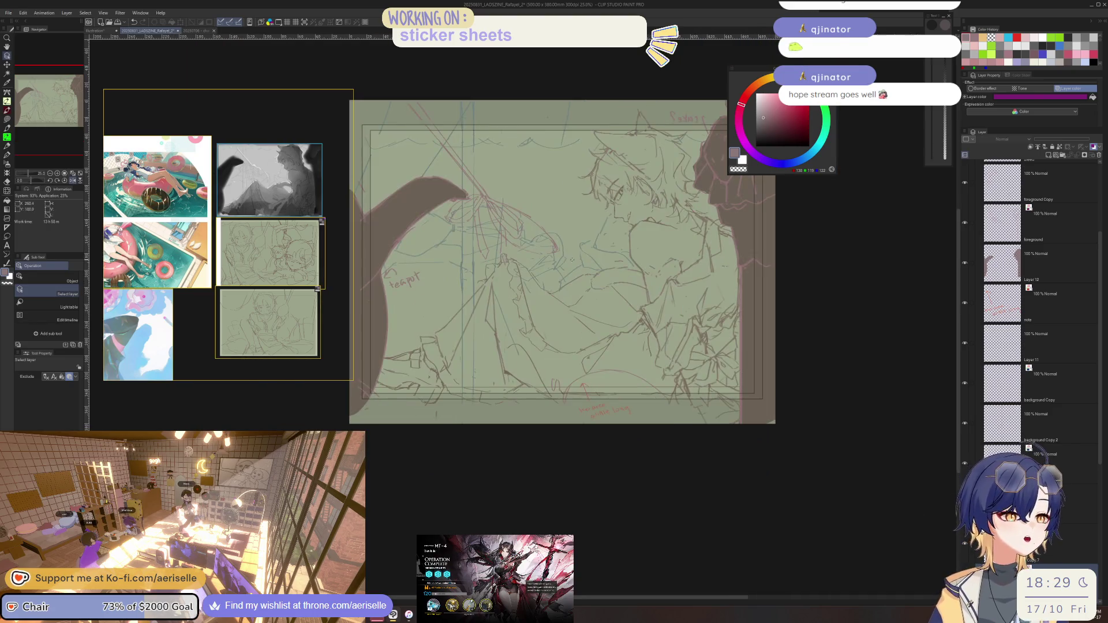
scroll(563, 260, "up", 1)
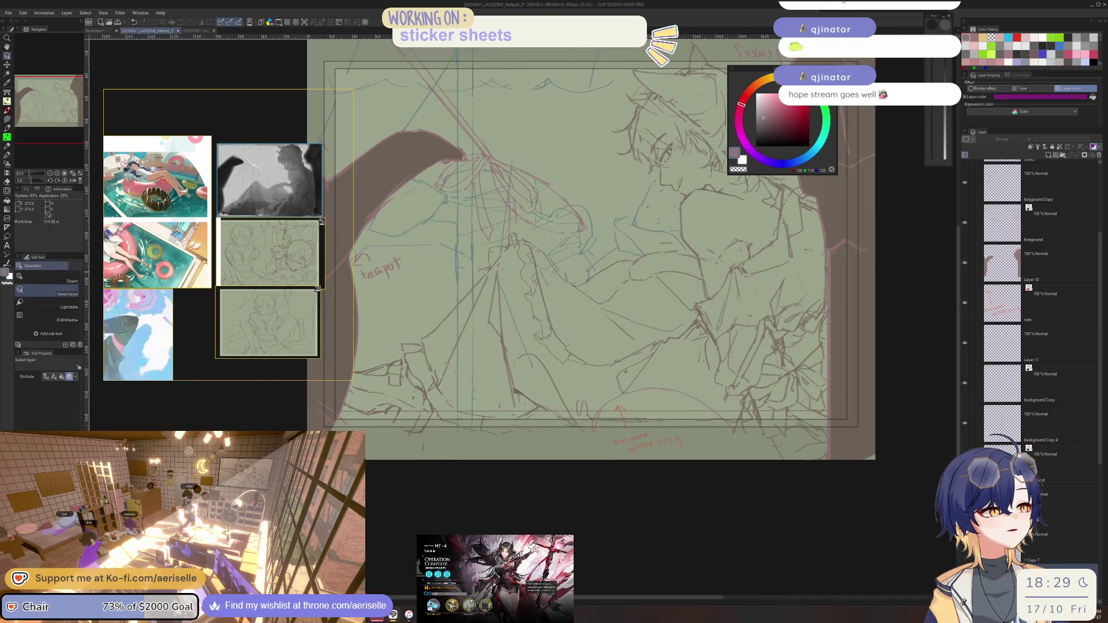
key("b")
key("p")
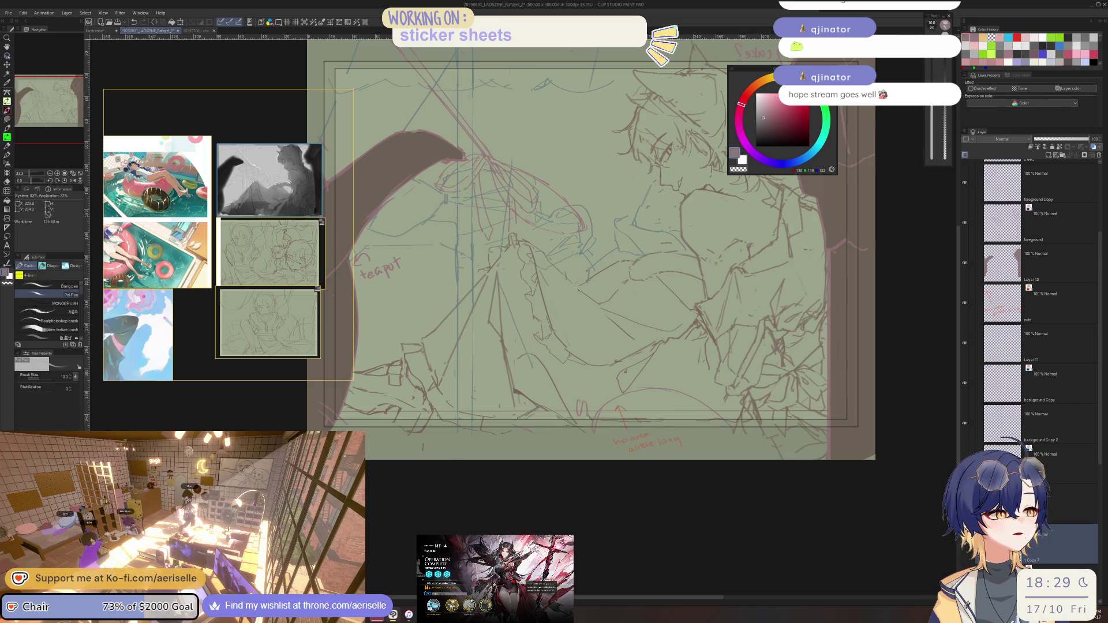
key("h")
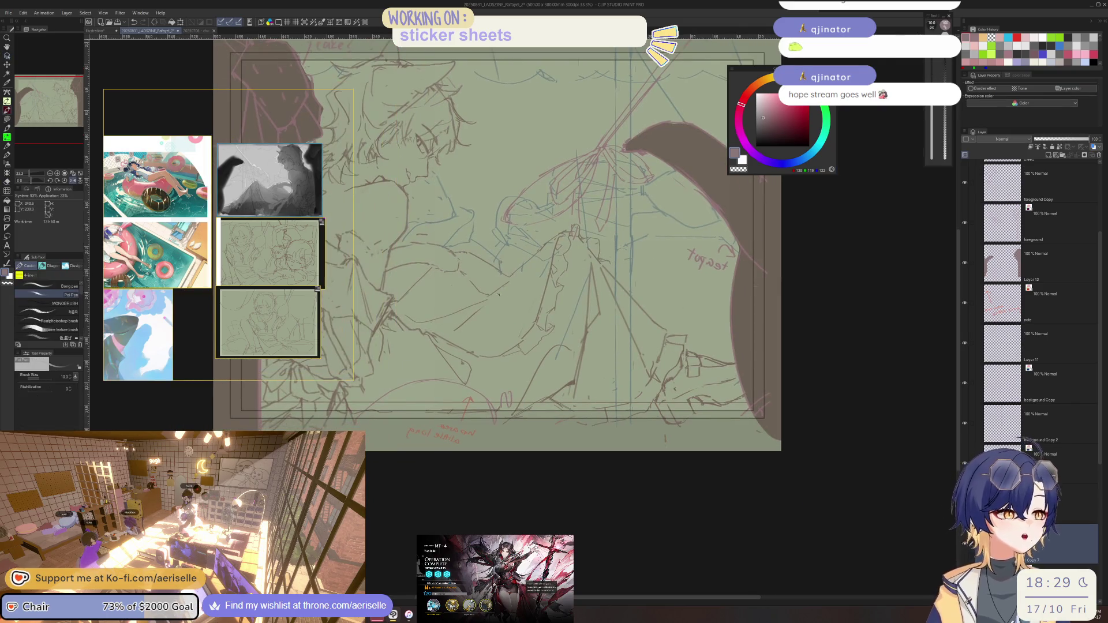
- Touch up the lower-body lines alternating eraser and pen, then reposition the sketch in the window
key("e")
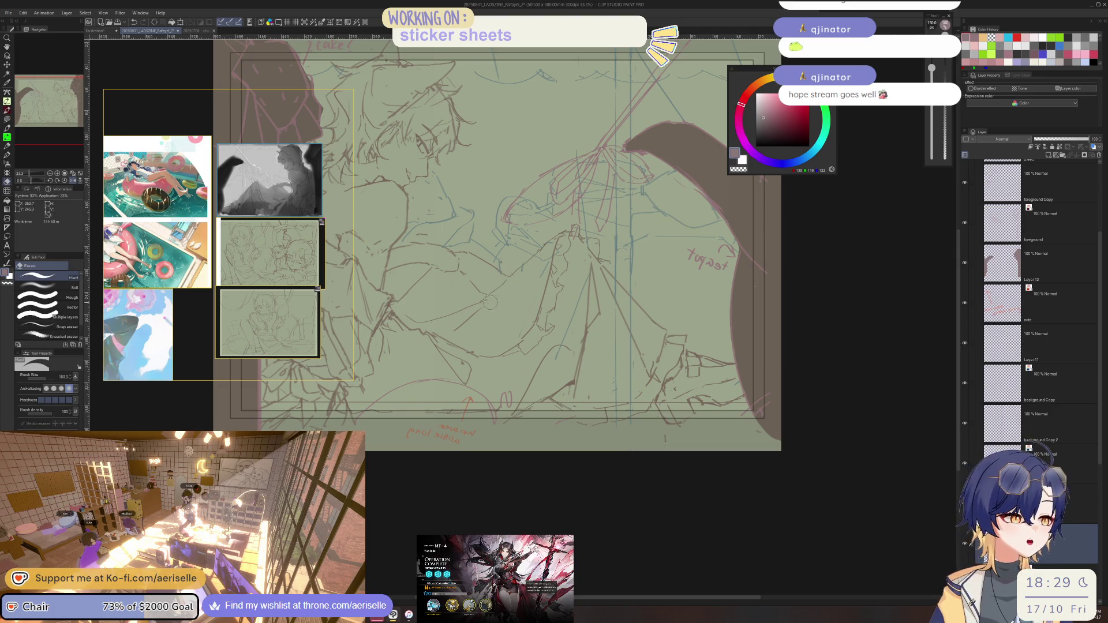
key("p")
key("e")
key("p")
scroll(308, 156, "up", 1)
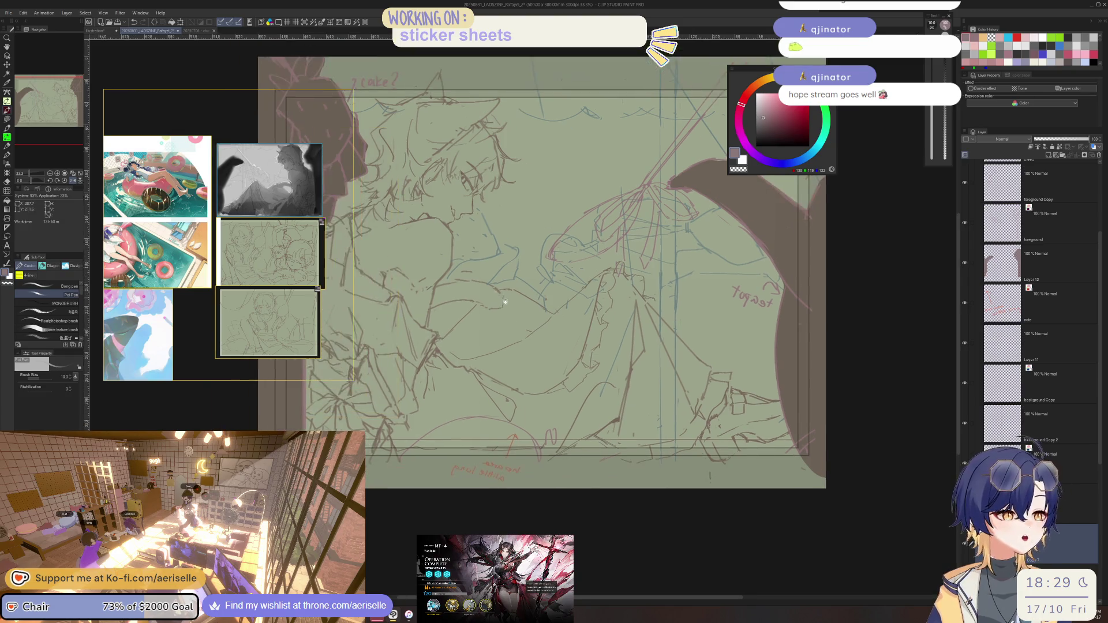
scroll(307, 156, "up", 1)
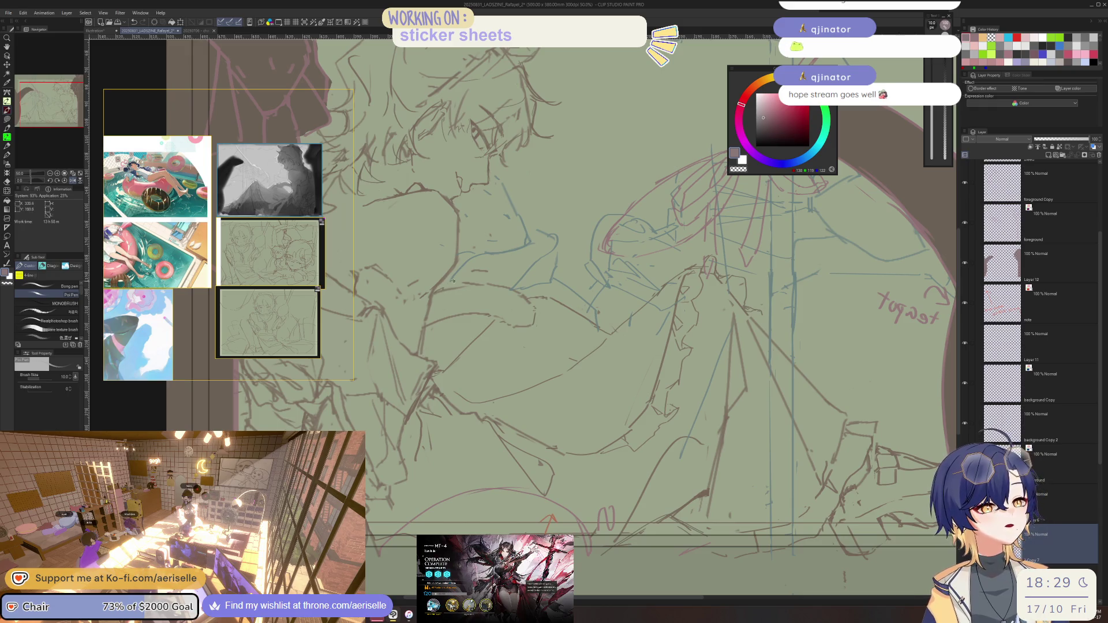
scroll(452, 280, "down", 1)
scroll(452, 281, "down", 1)
scroll(526, 295, "up", 2)
scroll(526, 296, "up", 1)
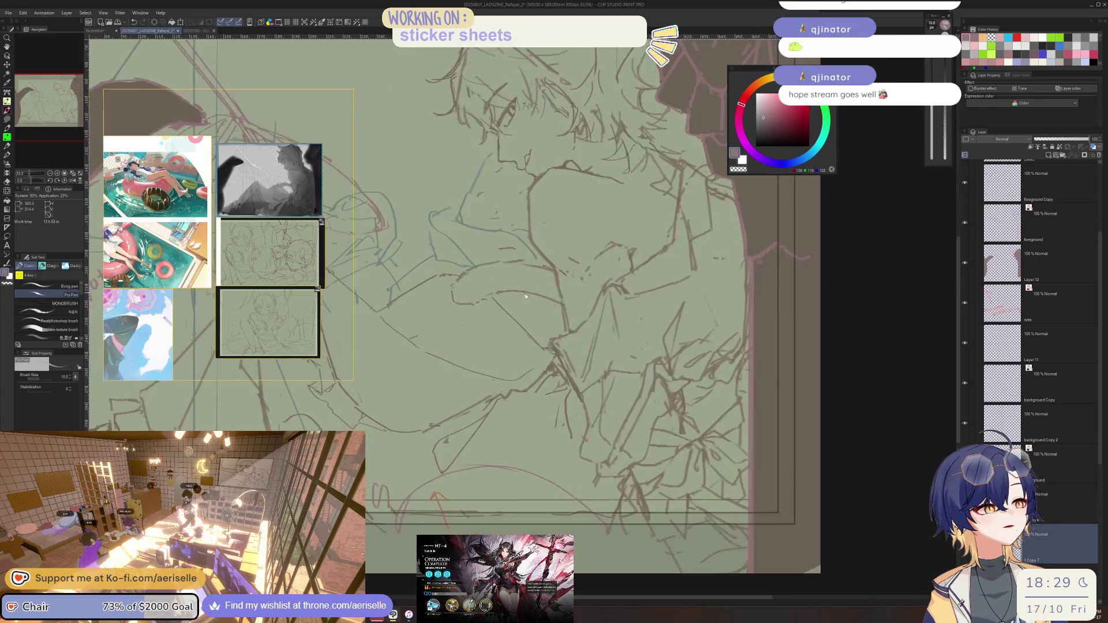
key("e")
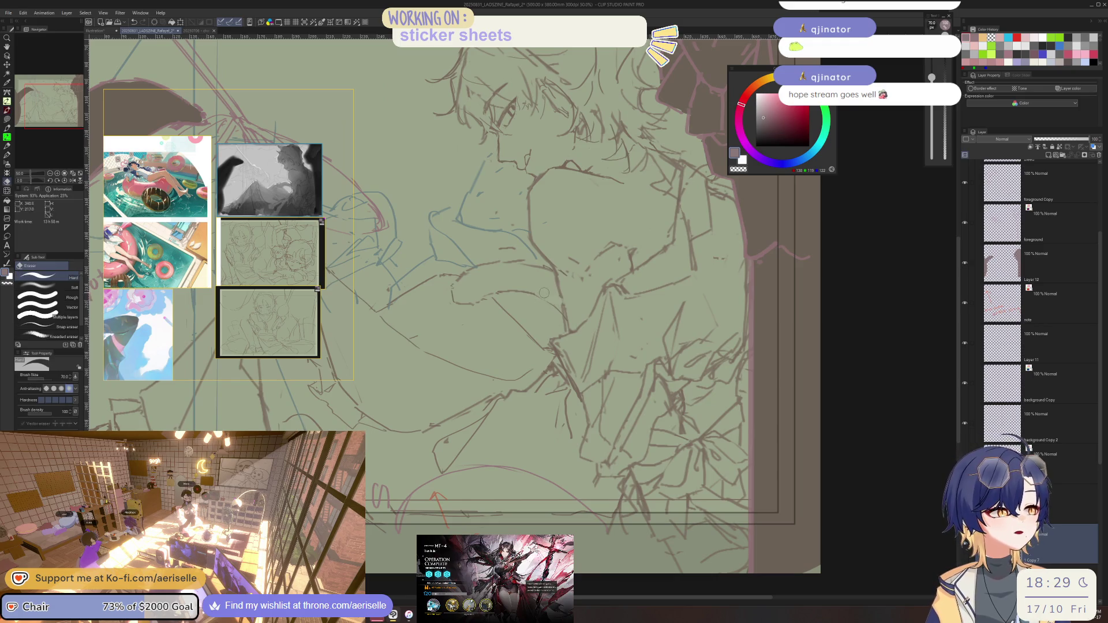
key("p")
scroll(519, 273, "down", 4)
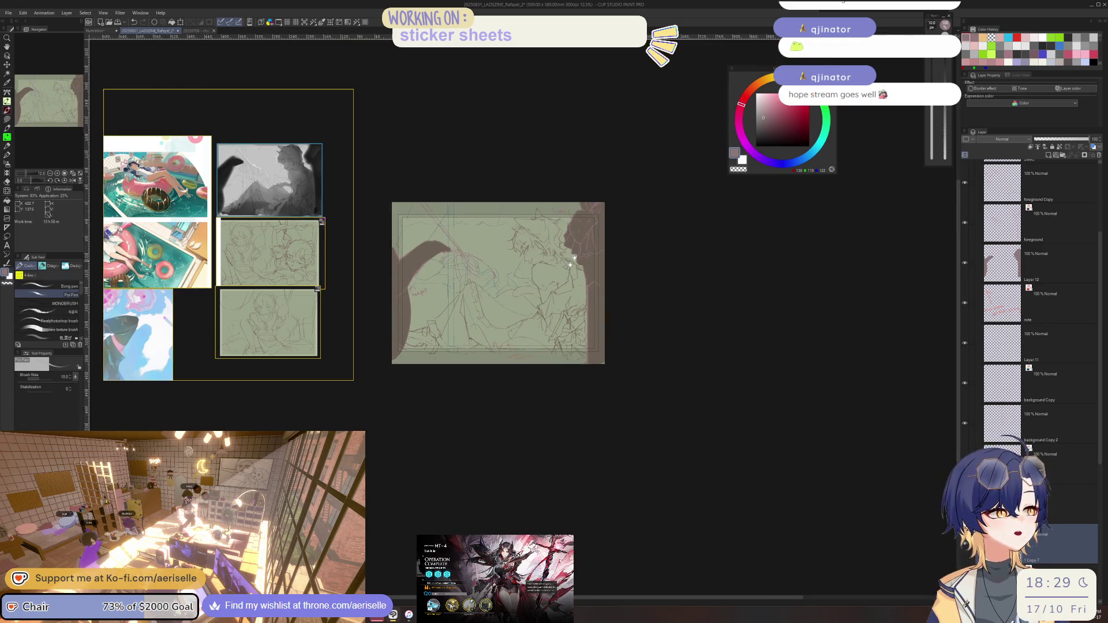
scroll(468, 274, "up", 4)
scroll(531, 254, "down", 4)
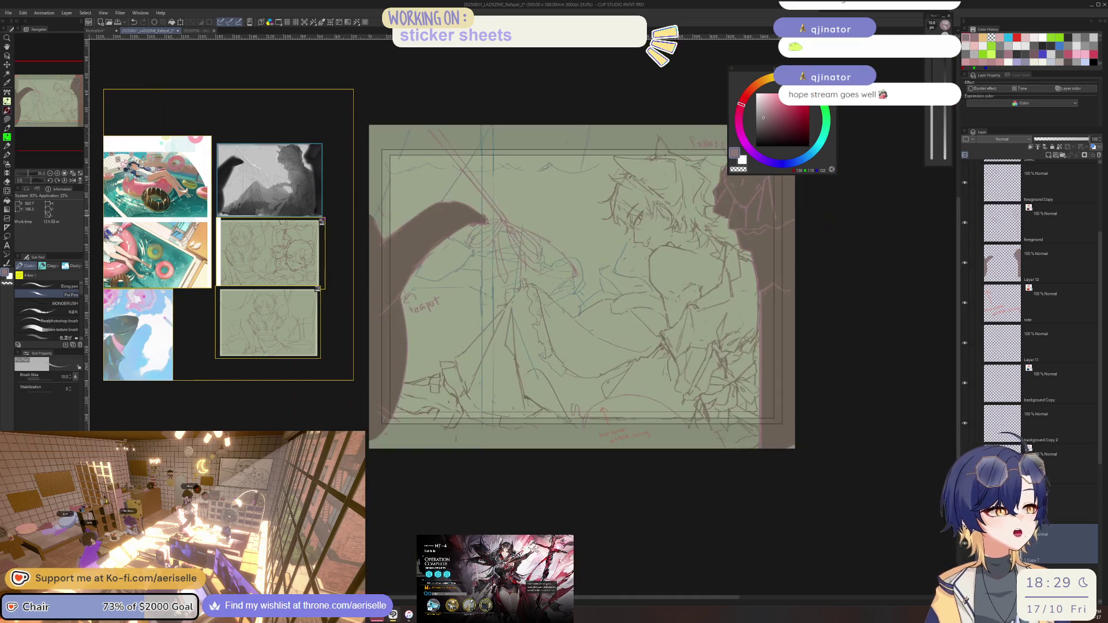
left_click_drag(531, 253, 670, 244)
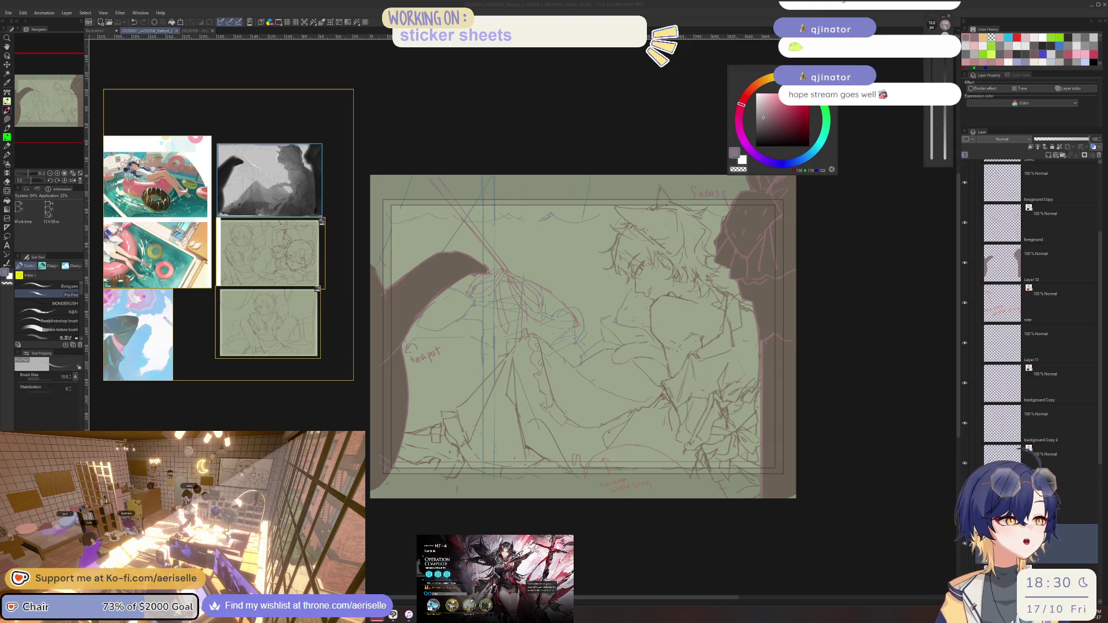
key("h")
mouse_move(596, 249)
left_mouse_down()
mouse_move(648, 251)
mouse_move(604, 240)
left_mouse_up()
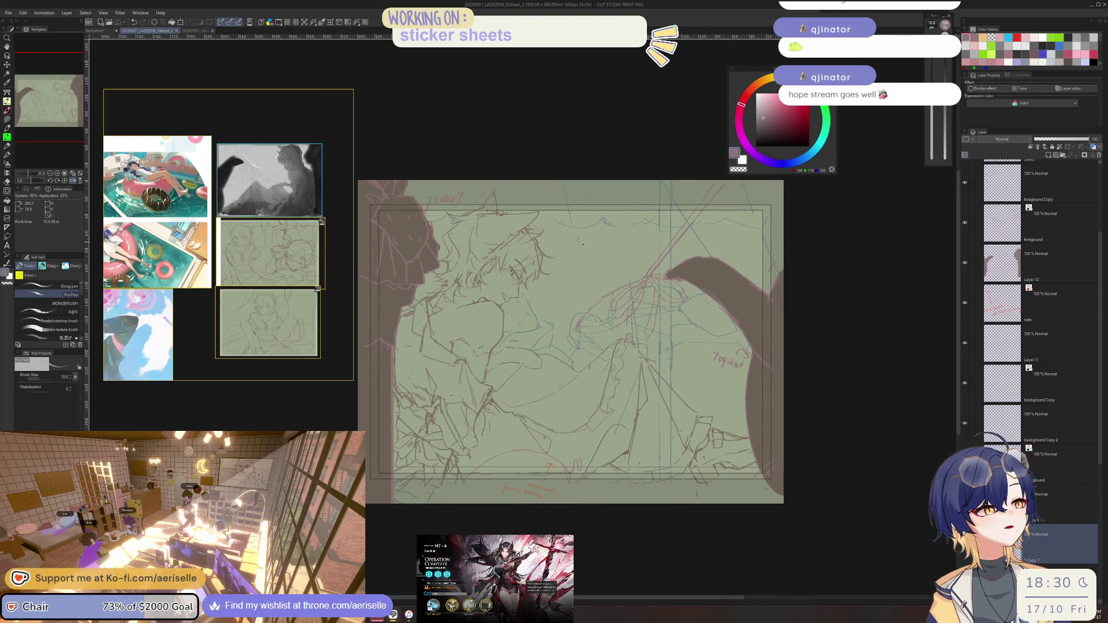
key("h")
left_click_drag(520, 339, 579, 336)
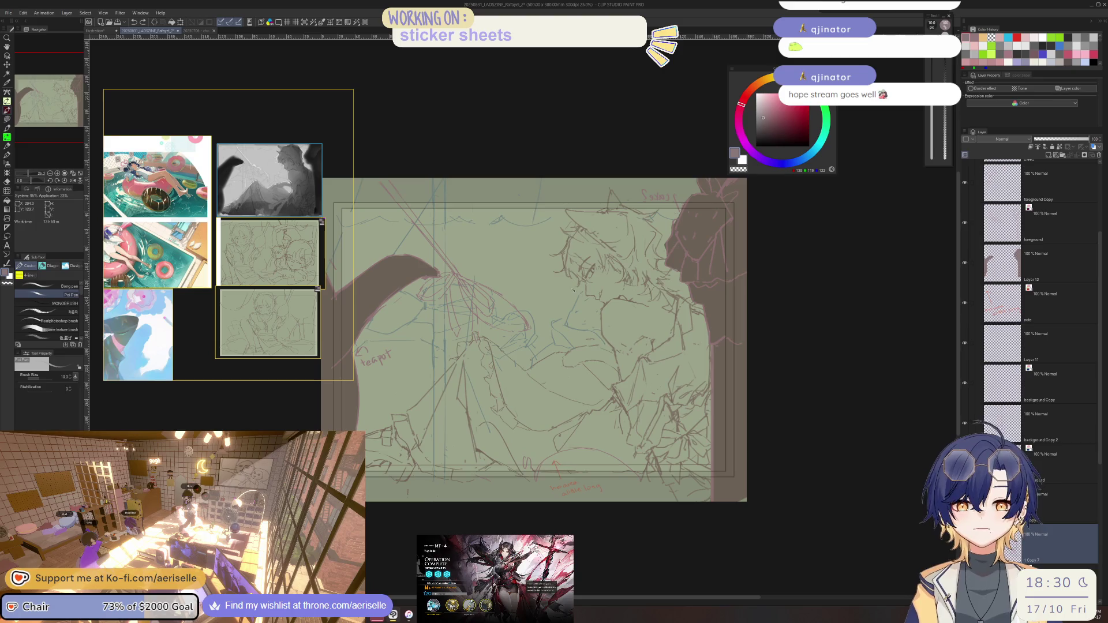
scroll(600, 291, "up", 2)
scroll(600, 291, "up", 1)
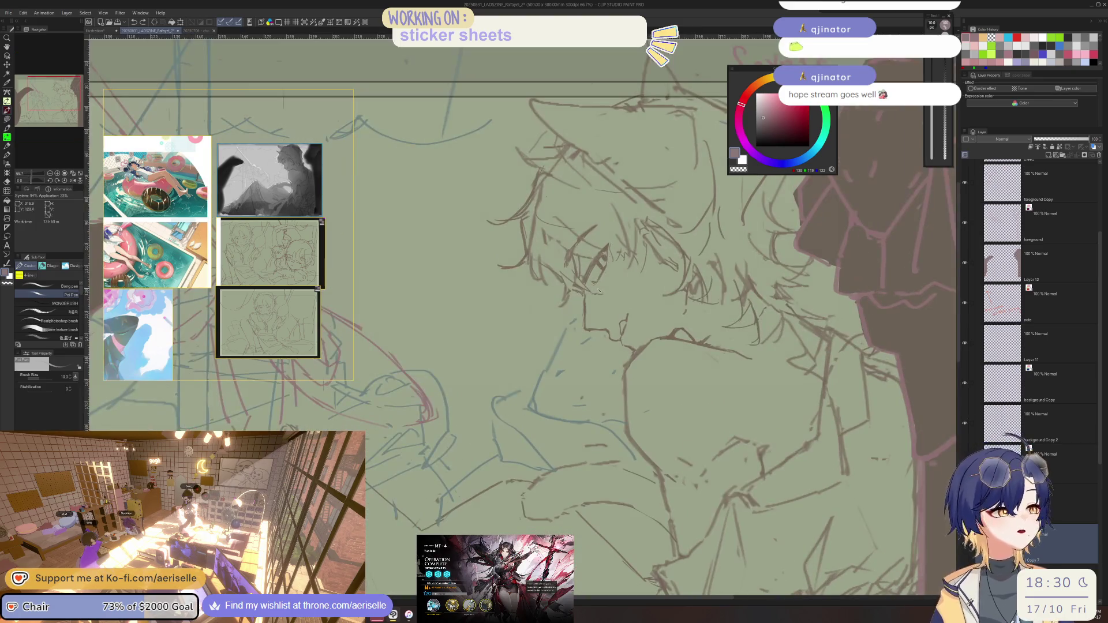
scroll(600, 286, "down", 2)
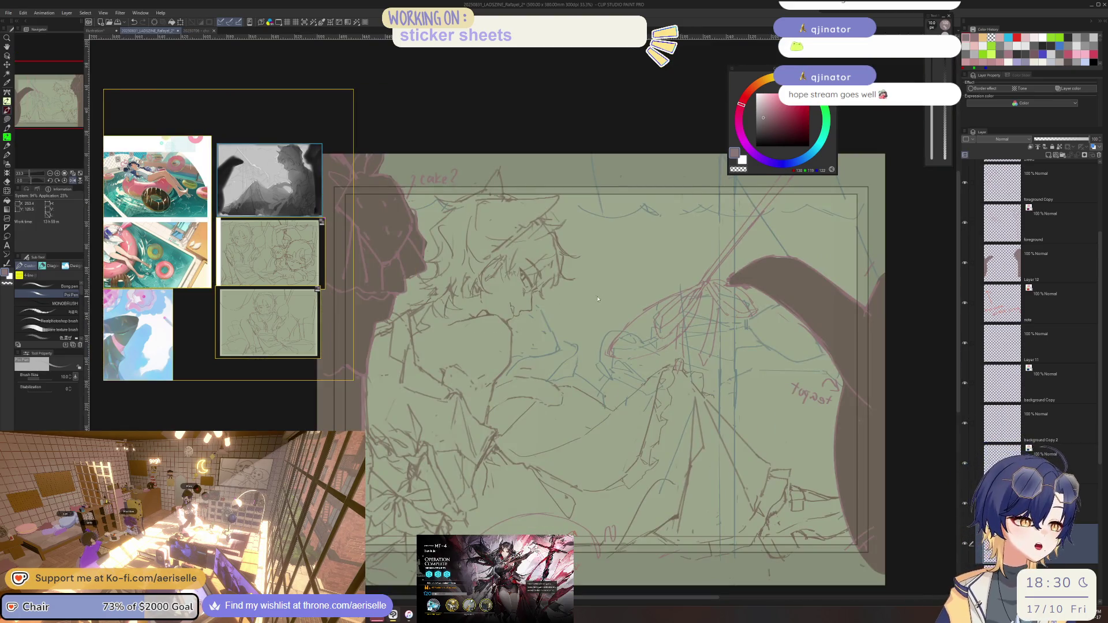
scroll(595, 300, "up", 1)
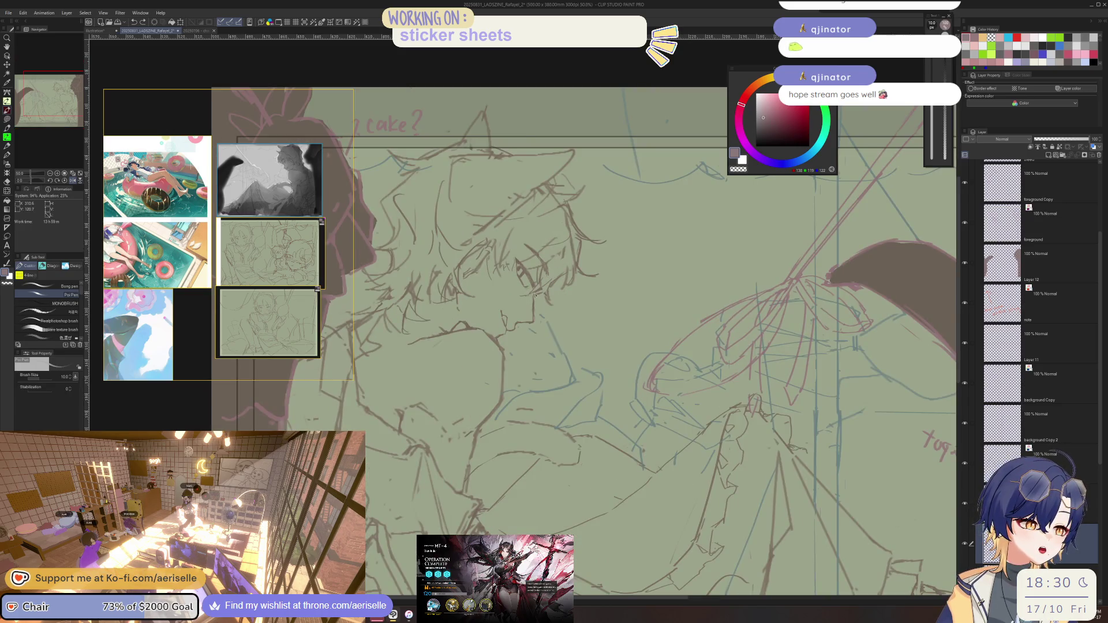
scroll(596, 300, "up", 1)
key("e")
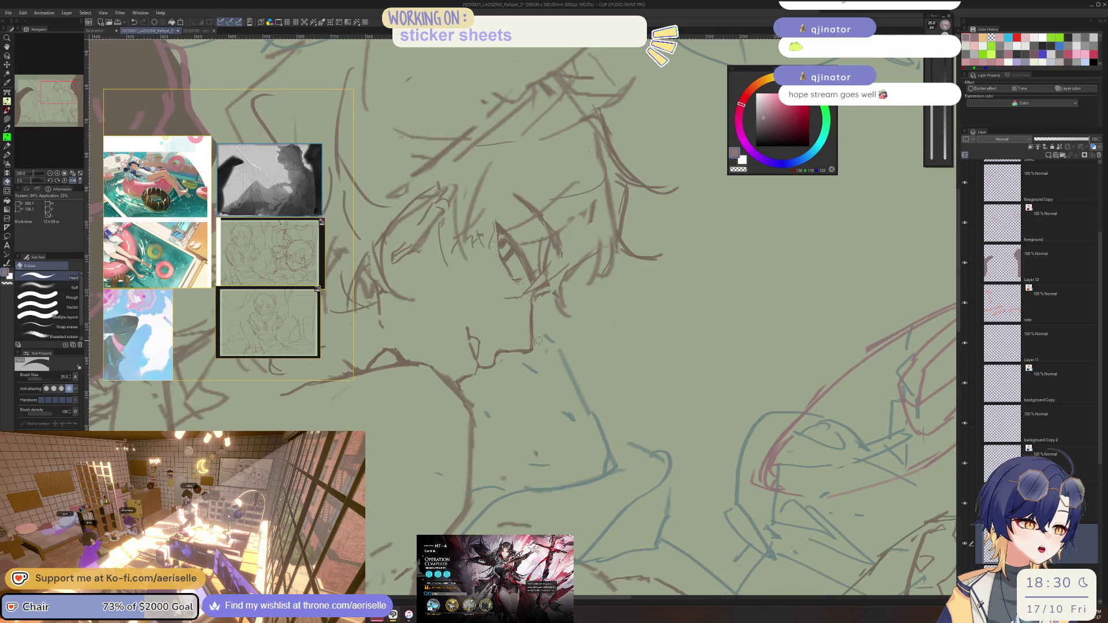
key("p")
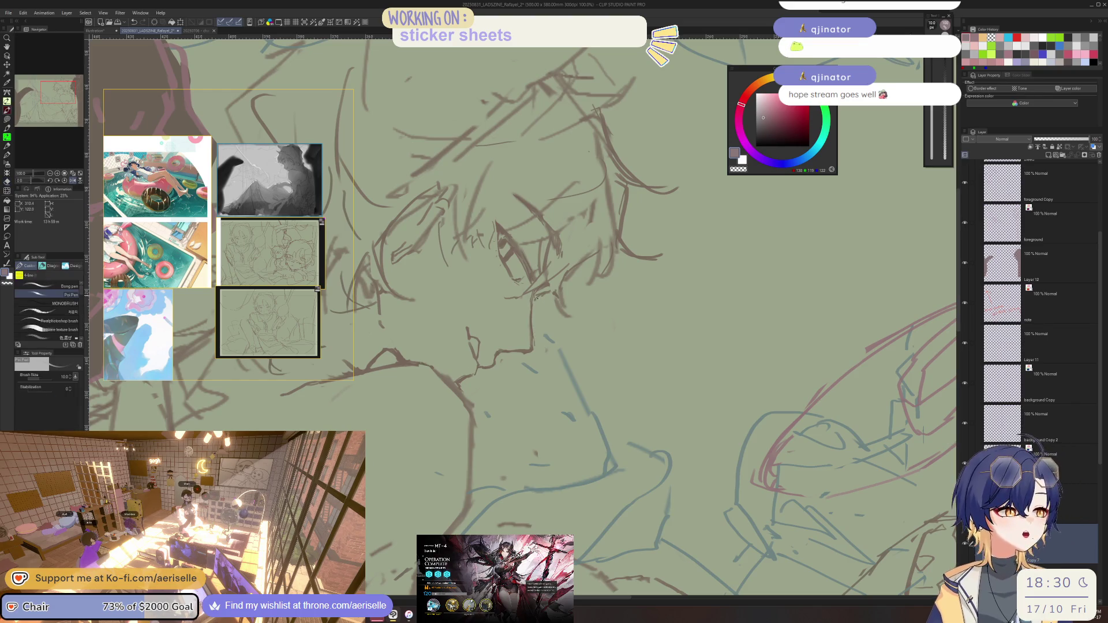
scroll(596, 301, "down", 2)
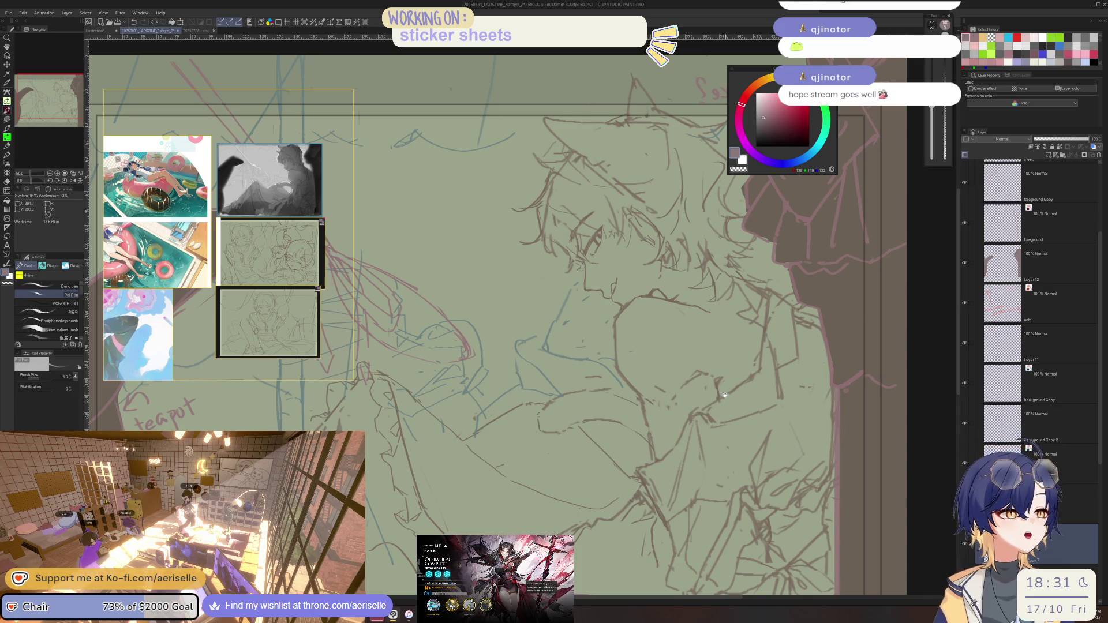
left_click_drag(555, 329, 524, 398)
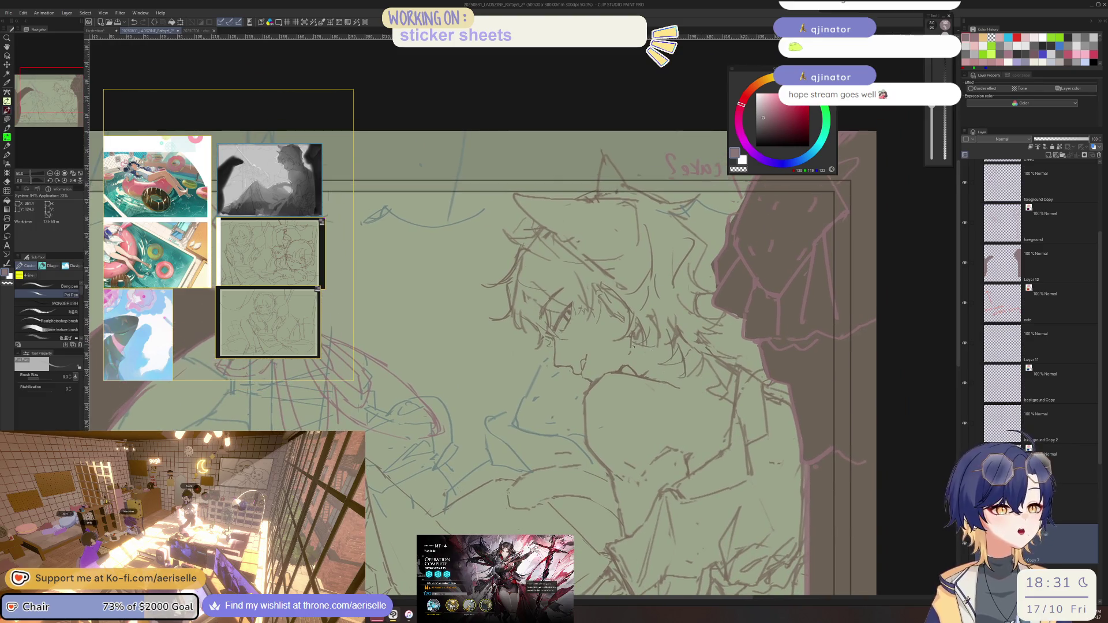
scroll(520, 347, "up", 1)
key("e")
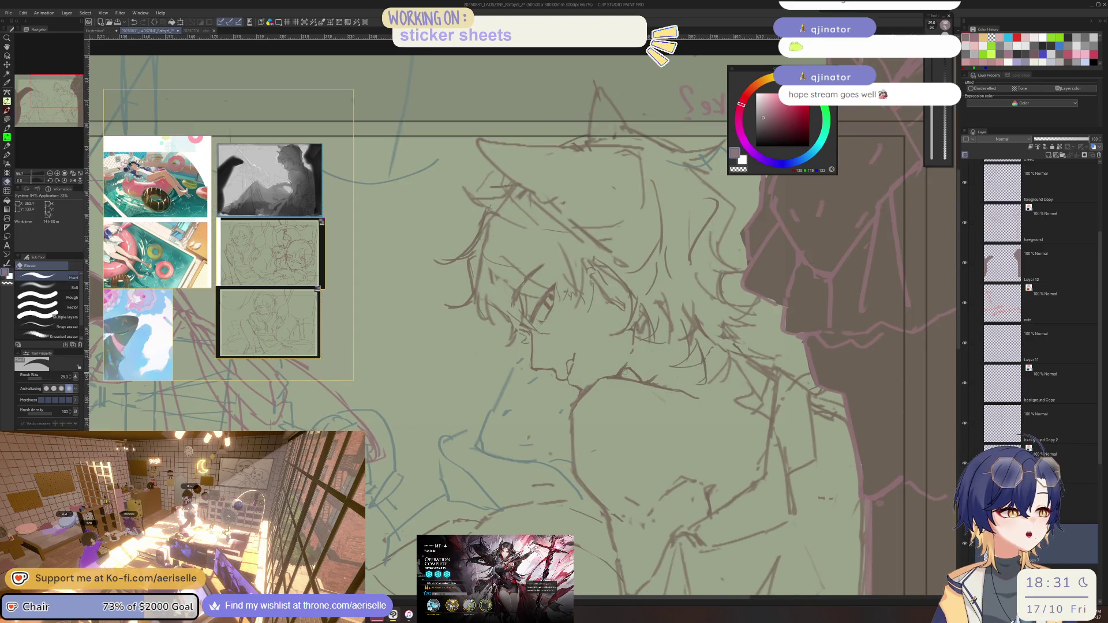
key("asciicircum")
key("p")
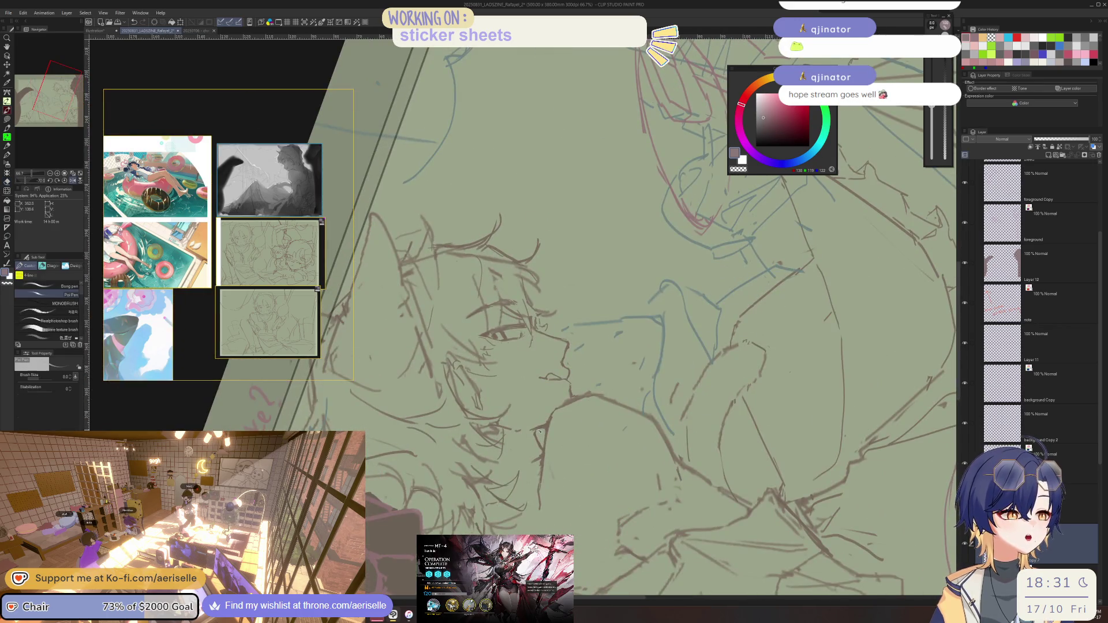
key("e")
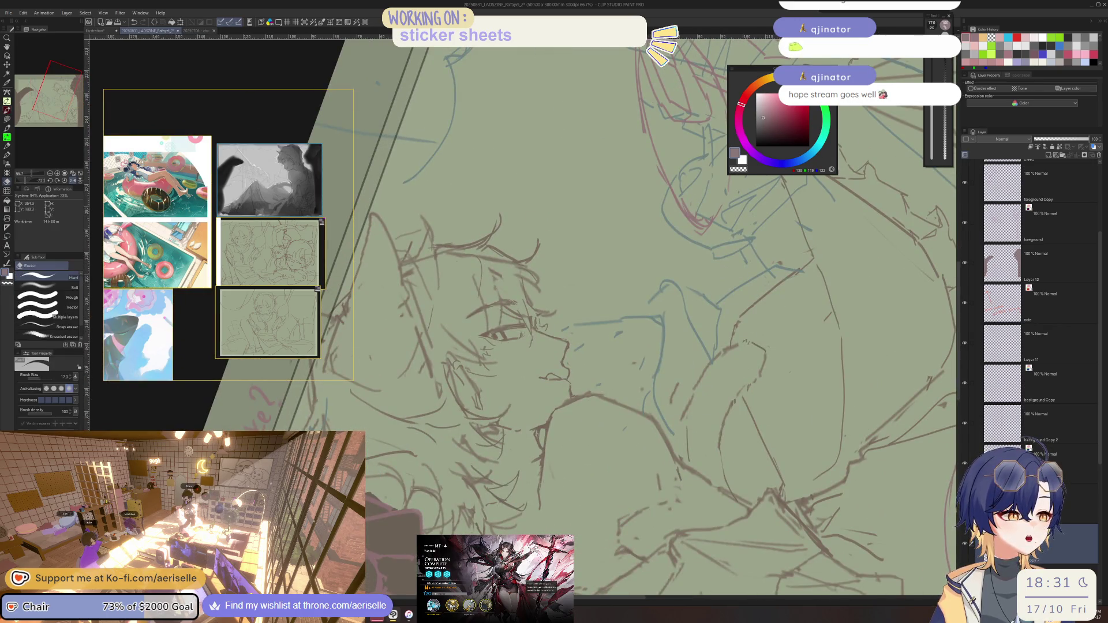
scroll(520, 346, "down", 1)
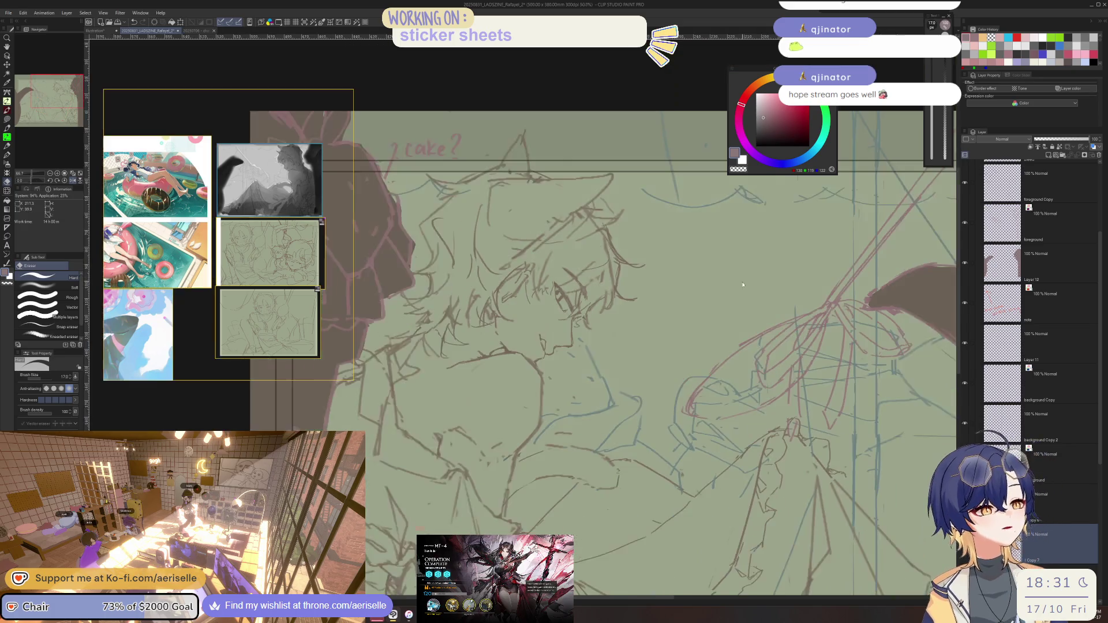
key("minus")
key("minus")
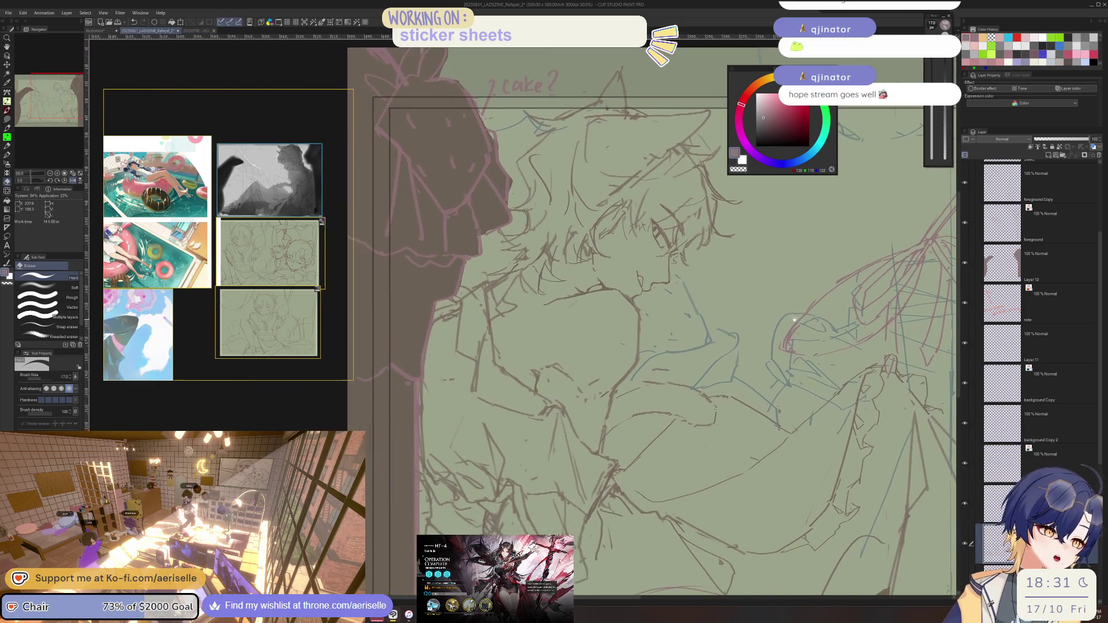
key("asciicircum")
key("minus")
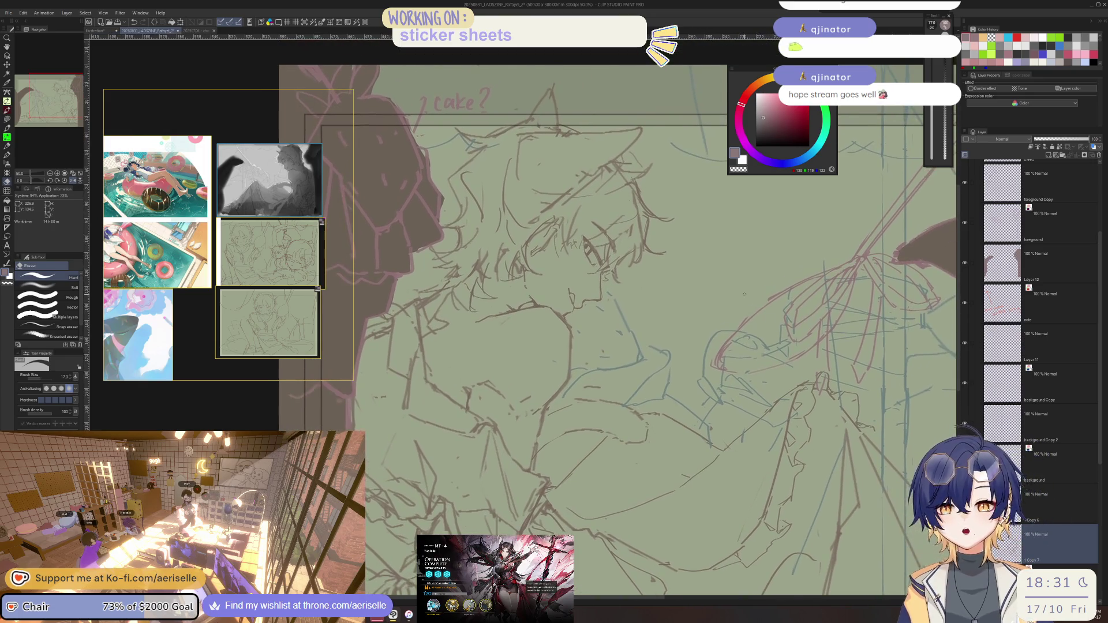
key("minus")
key("p")
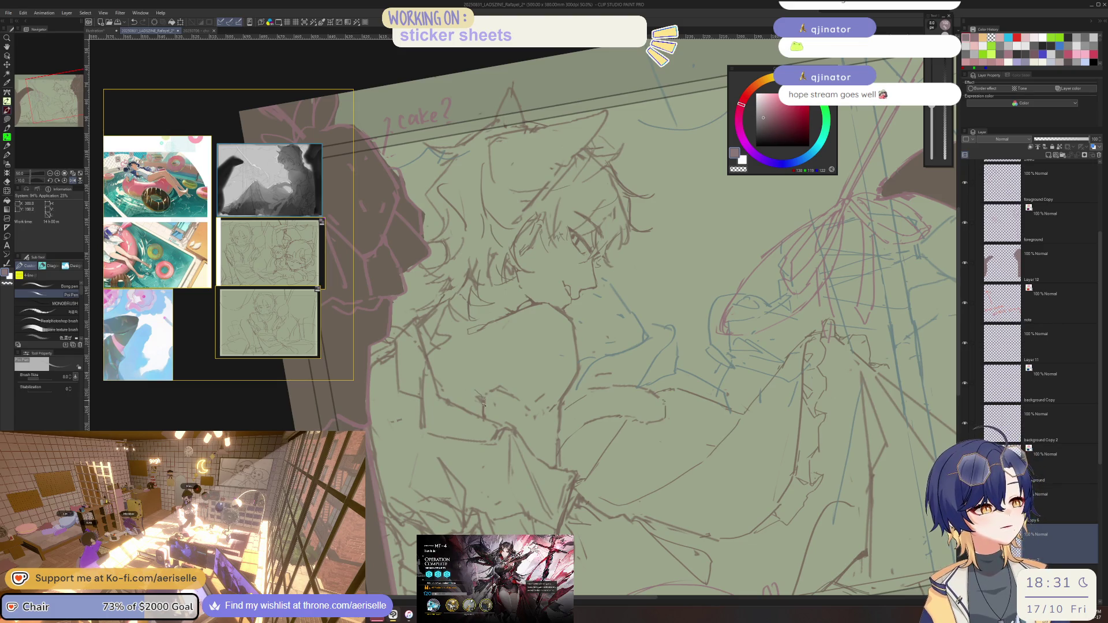
key("e")
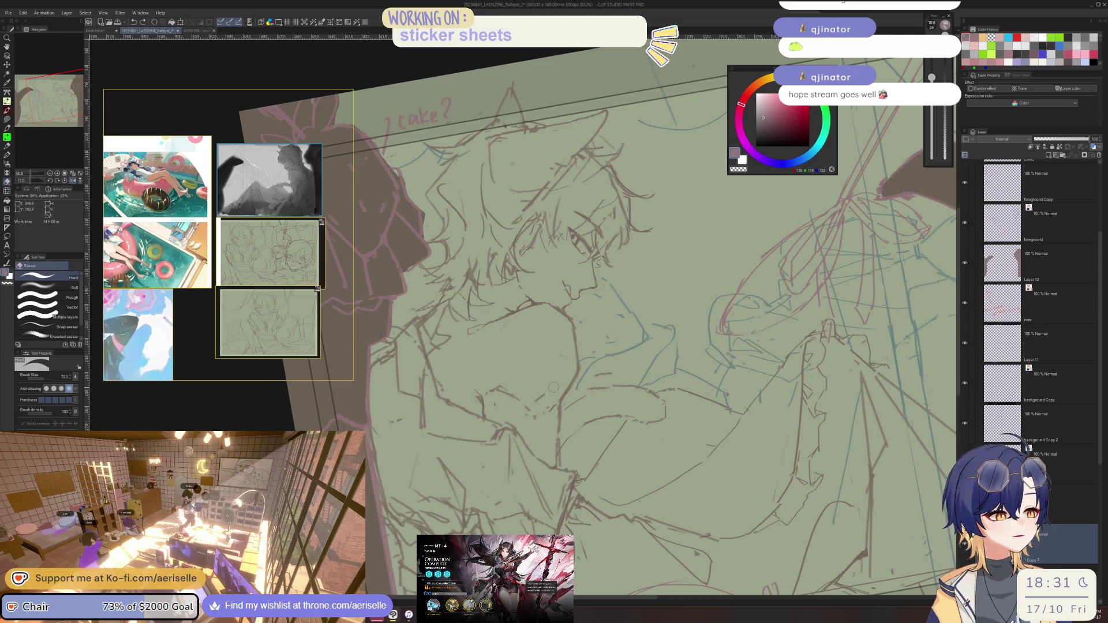
key("alt+bracketright")
key("ctrl+0")
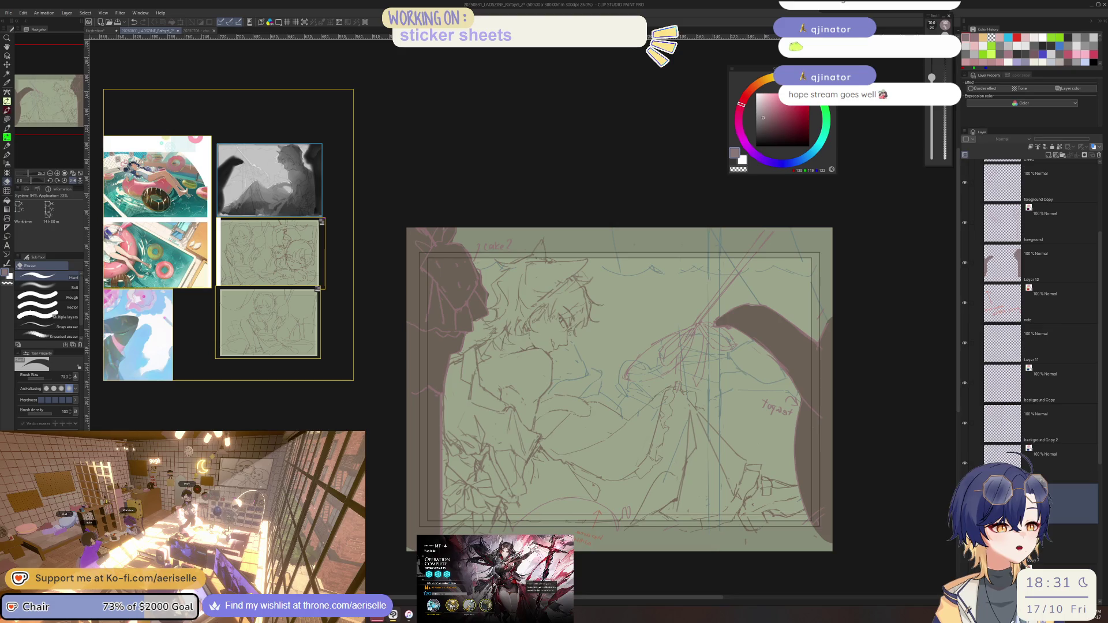
- Confirm the folder name 'flat', move the layers below into it, and briefly toggle Layer 11 Copy 3
key("Delete")
key("ctrl+z")
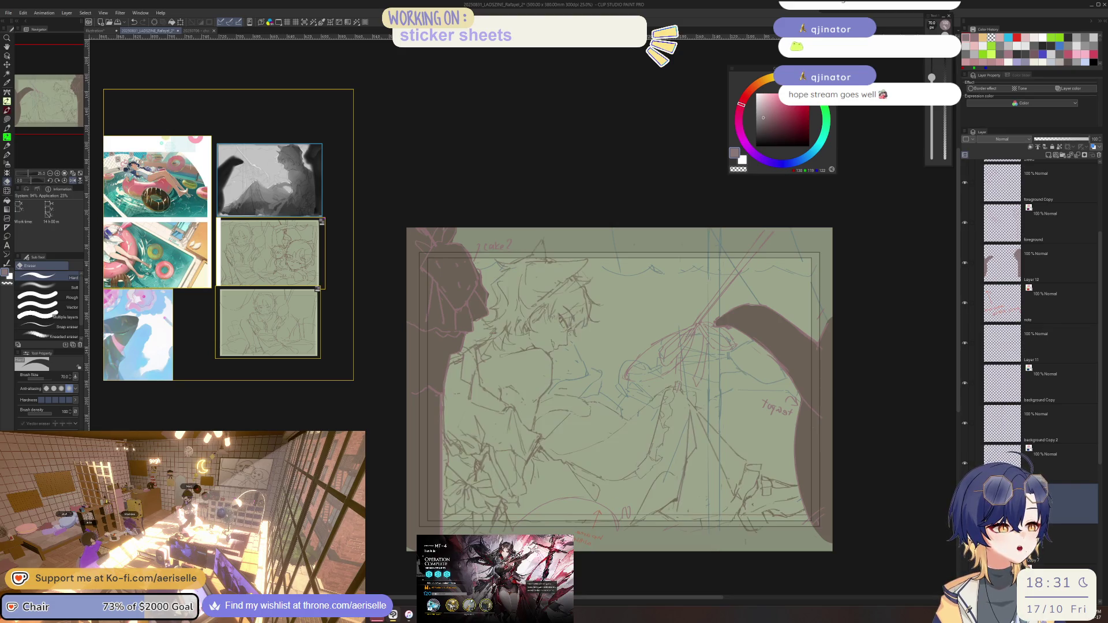
scroll(1099, 473, "down", 1)
scroll(1100, 474, "down", 3)
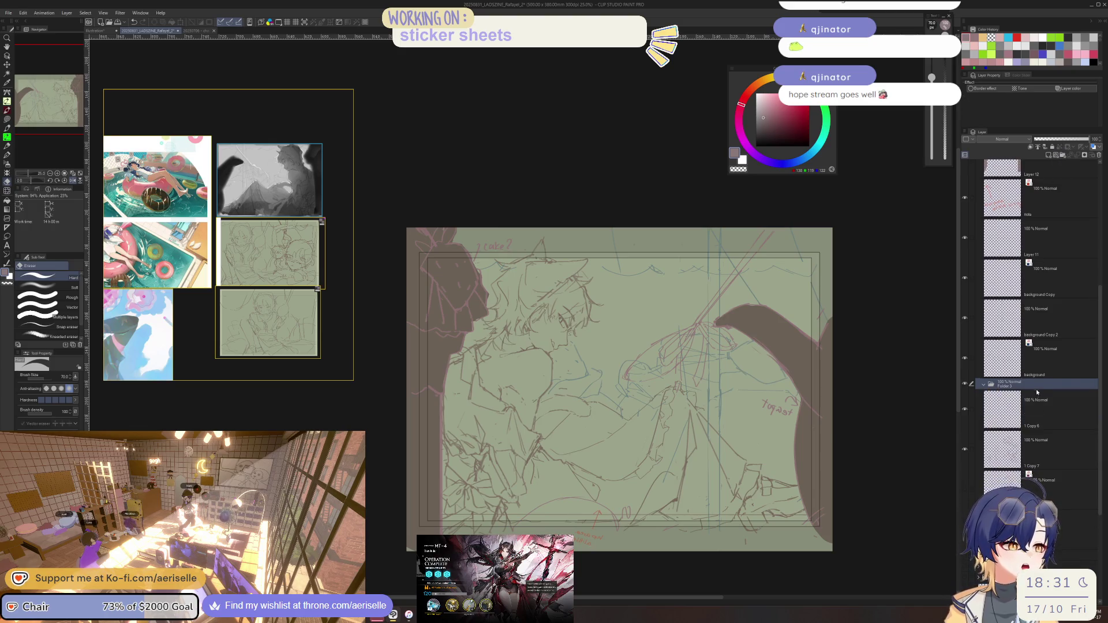
type("flat")
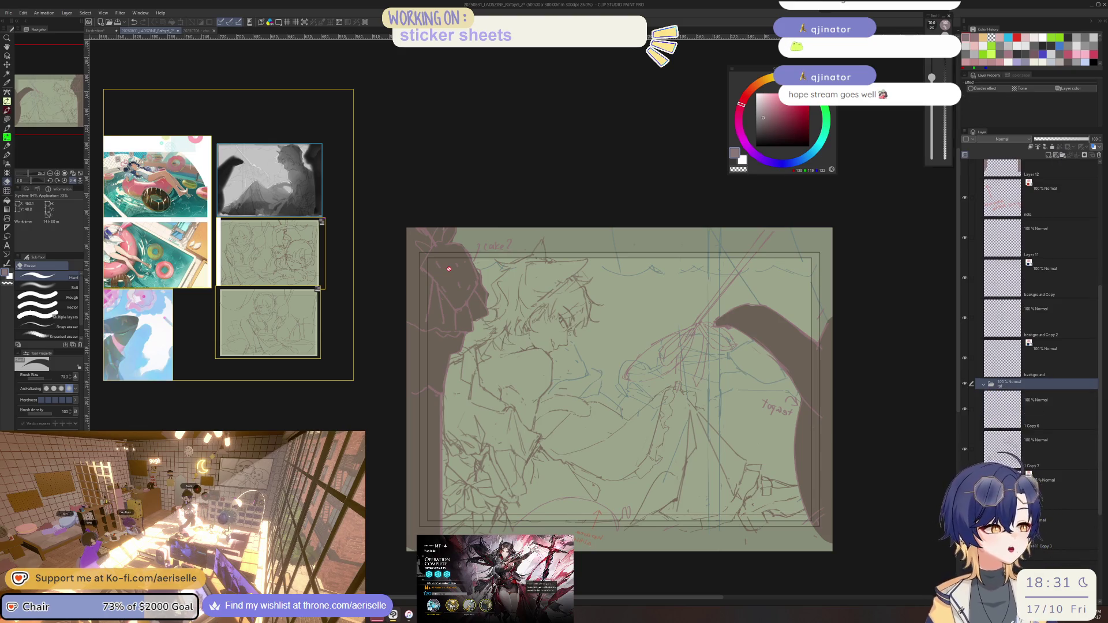
key("Return")
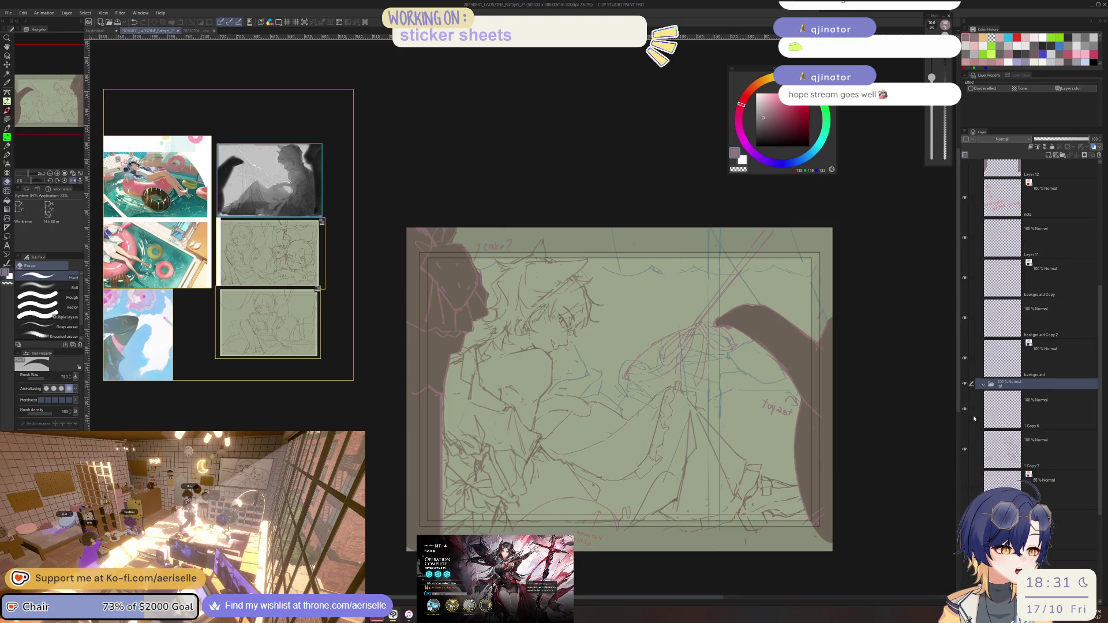
mouse_move(979, 449)
left_mouse_down()
mouse_move(1010, 391)
mouse_move(984, 389)
mouse_move(1007, 389)
left_mouse_up()
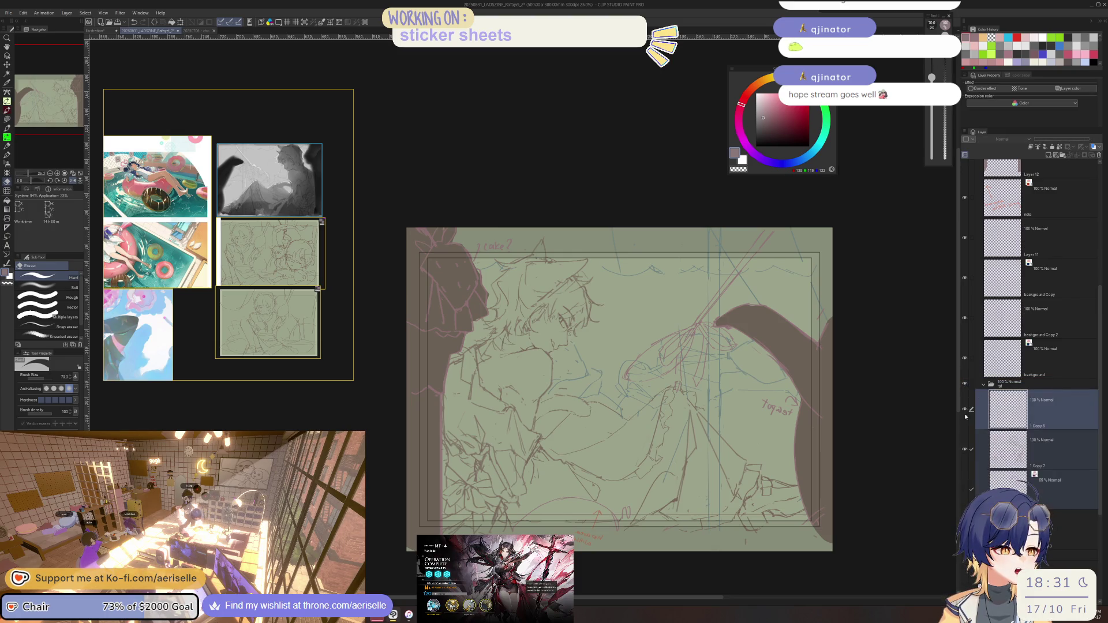
left_click(965, 411)
left_click(965, 413)
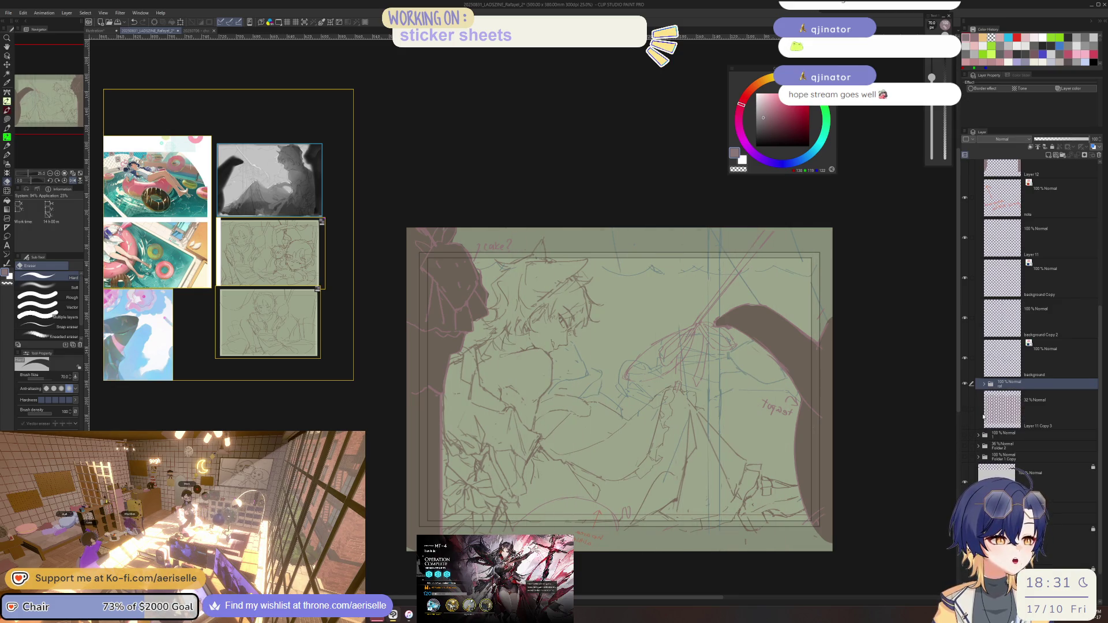
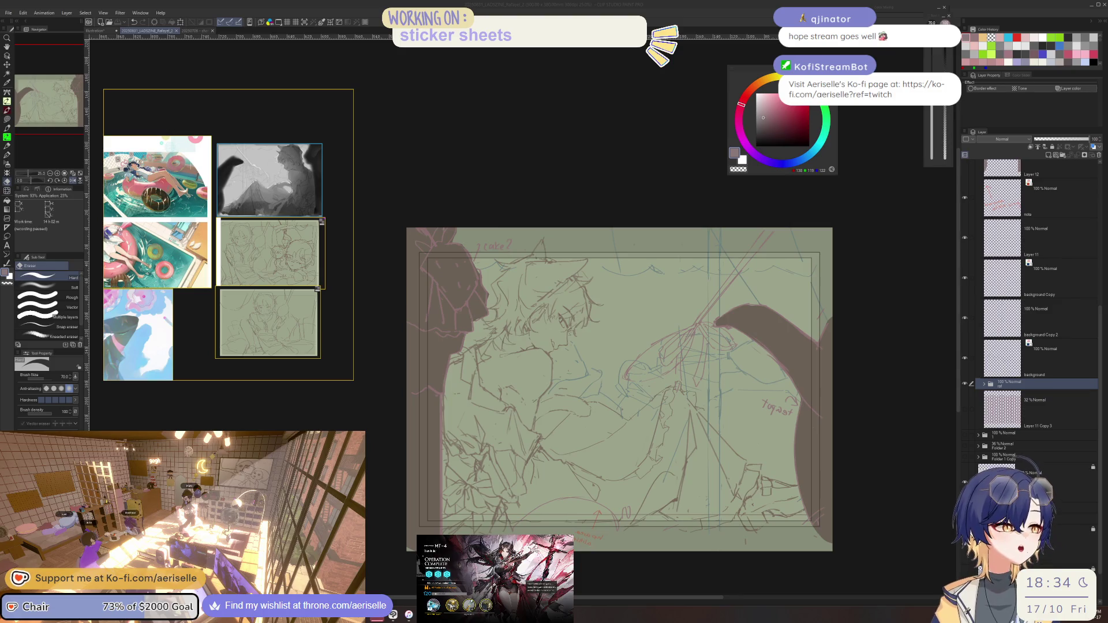
- Lasso the whisk lines at the spout, nudge them slightly right and down, then deselect
left_click(708, 353)
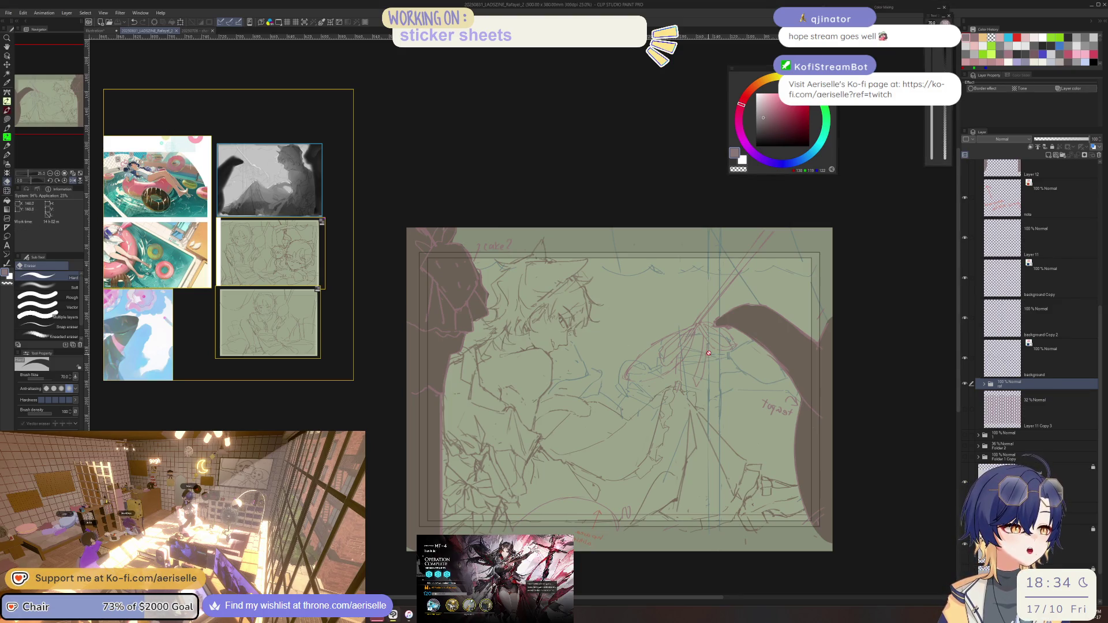
scroll(709, 332, "up", 1)
key("o")
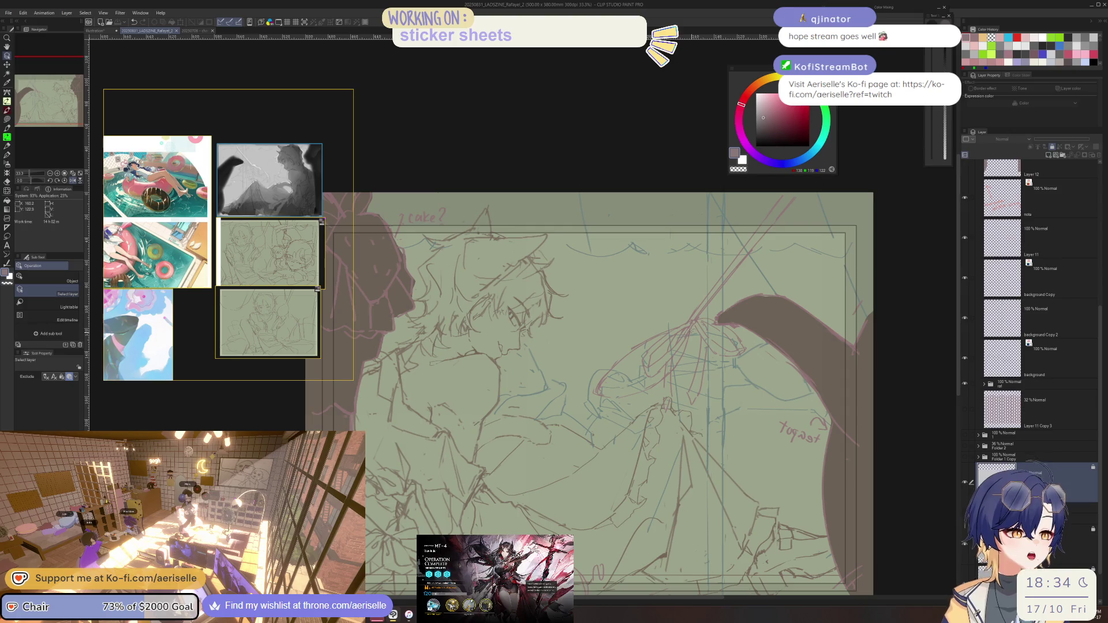
scroll(705, 295, "up", 1)
scroll(650, 308, "down", 2)
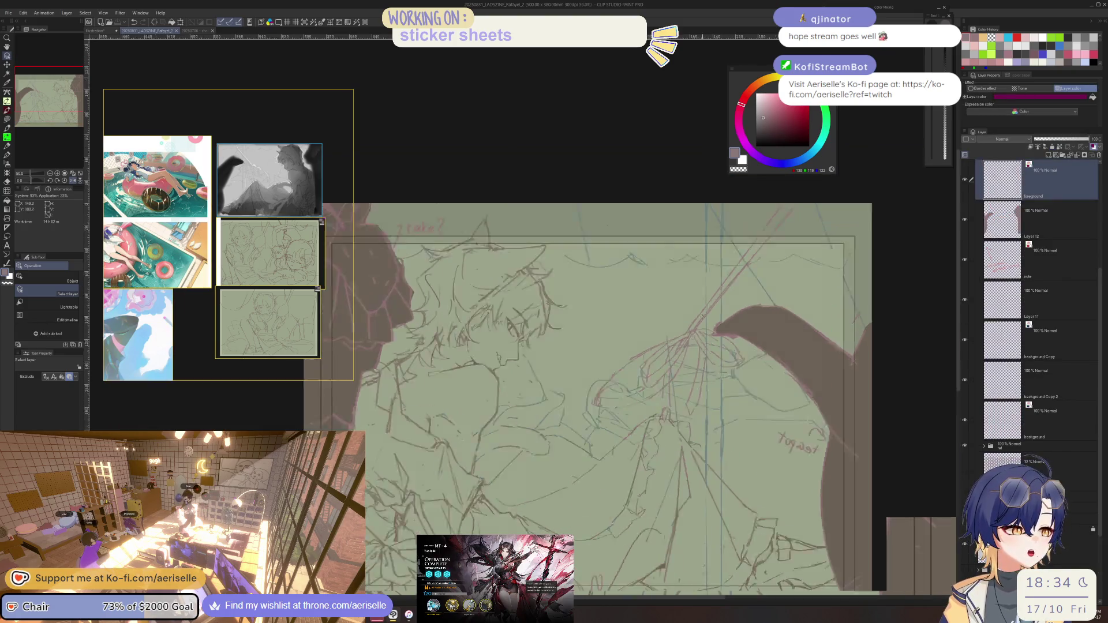
key("k")
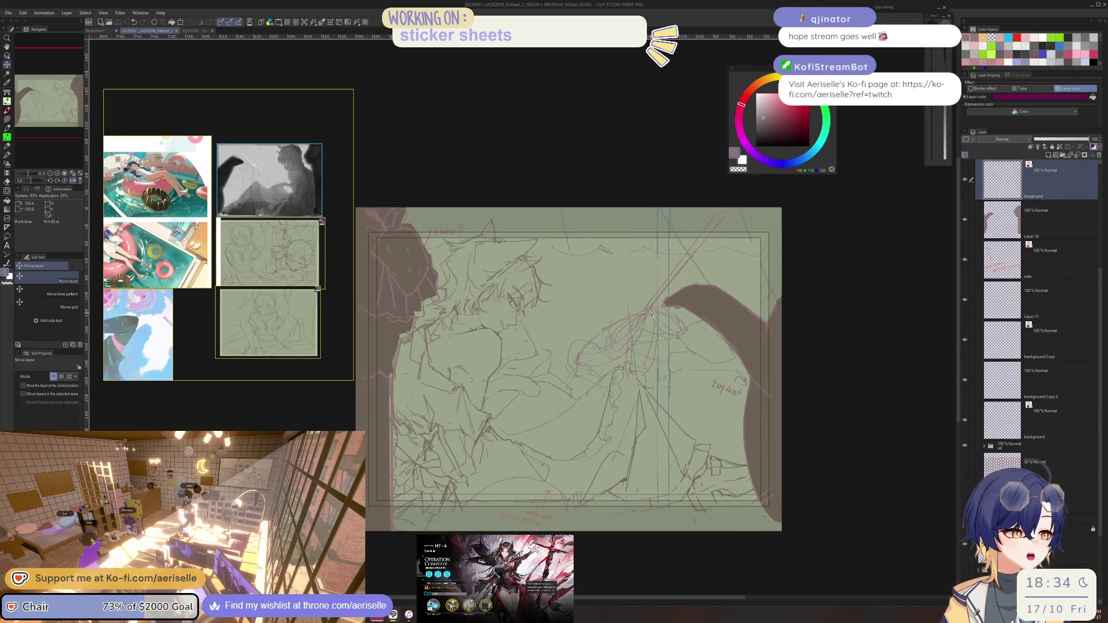
key("m")
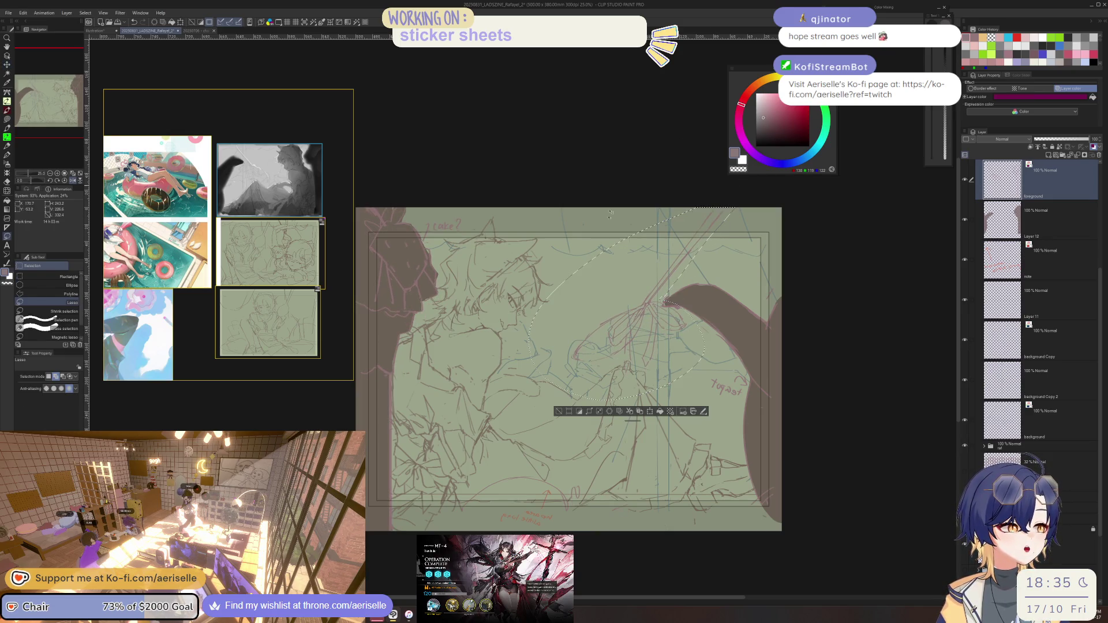
key("k")
left_click_drag(613, 325, 621, 332)
mouse_move(619, 327)
left_mouse_down()
mouse_move(639, 324)
mouse_move(635, 311)
mouse_move(628, 320)
left_mouse_up()
key("ctrl+d")
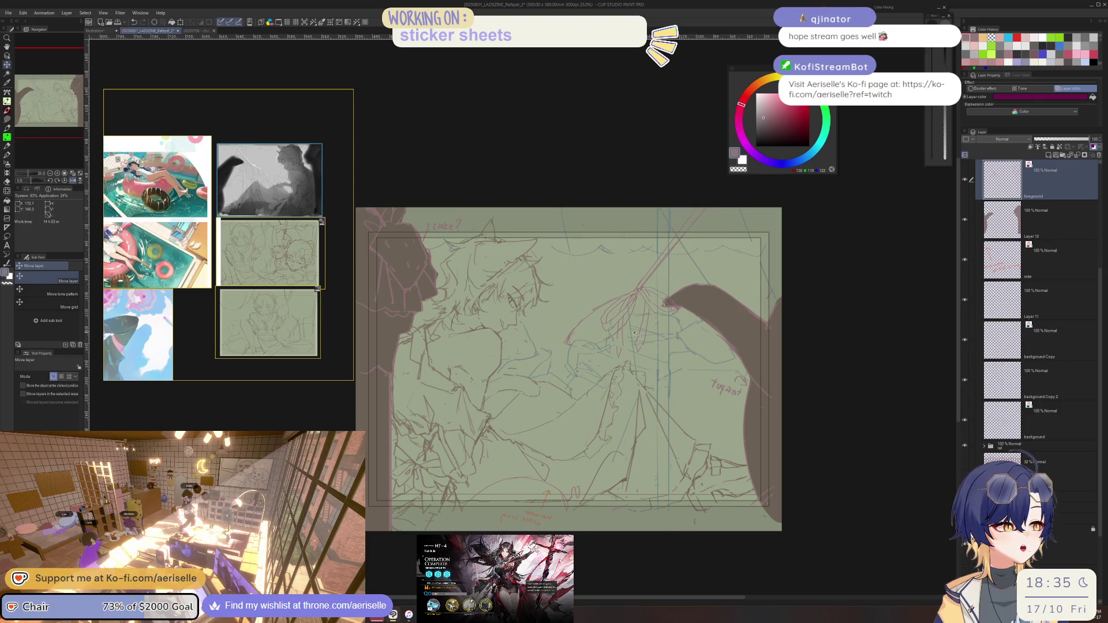
scroll(636, 336, "up", 3)
- Flip the canvas view horizontally and select the foreground layer with the pen ready
key("o")
scroll(640, 324, "down", 3)
key("h")
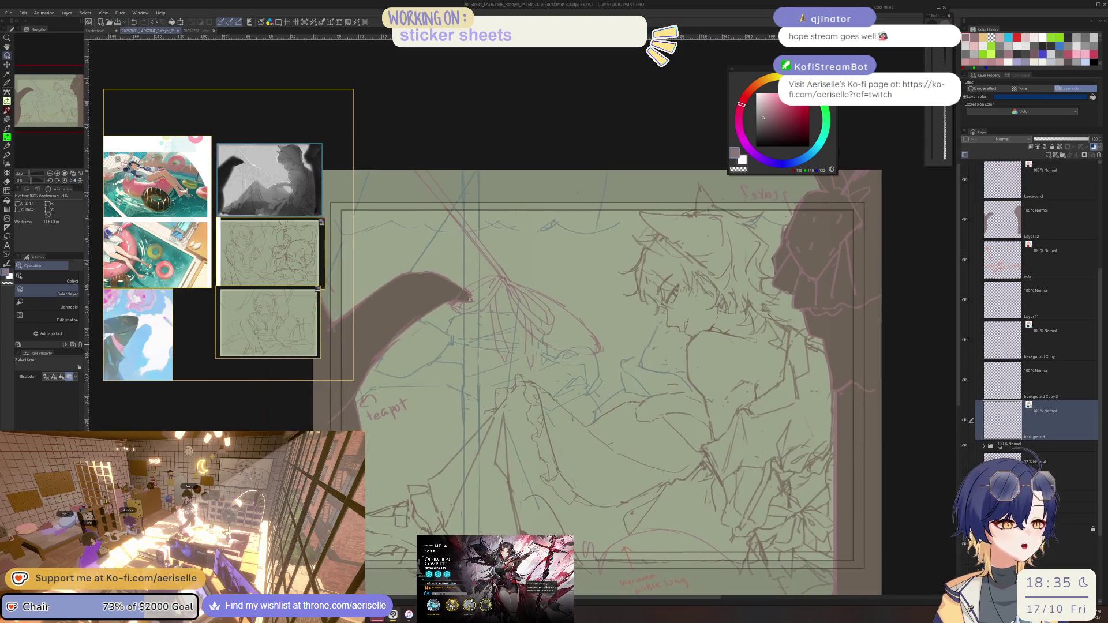
key("b")
scroll(521, 332, "up", 2)
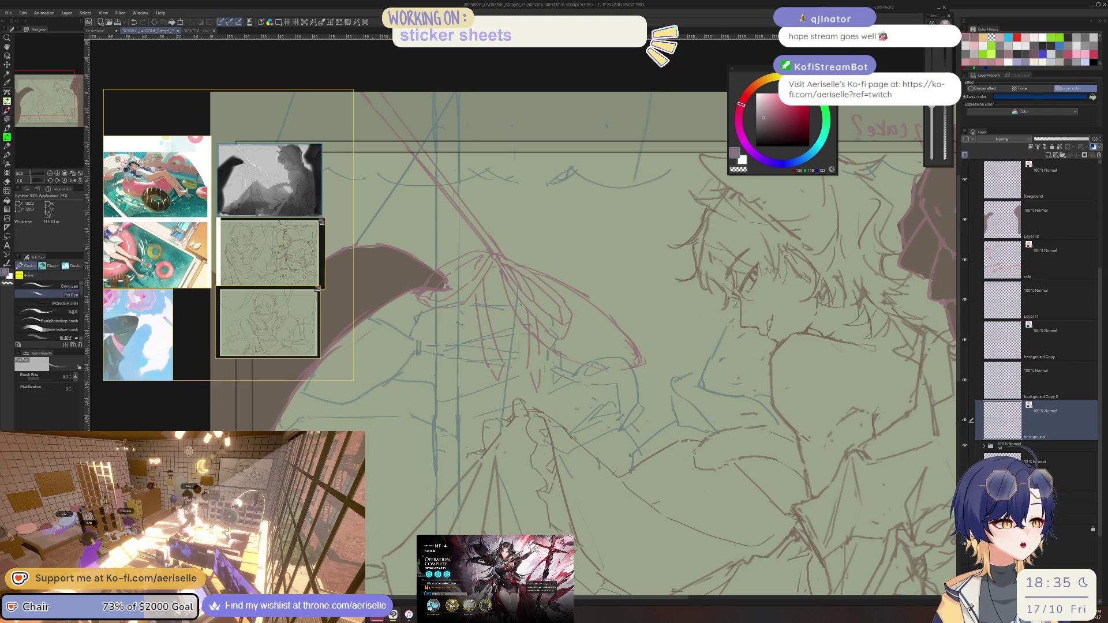
key("o")
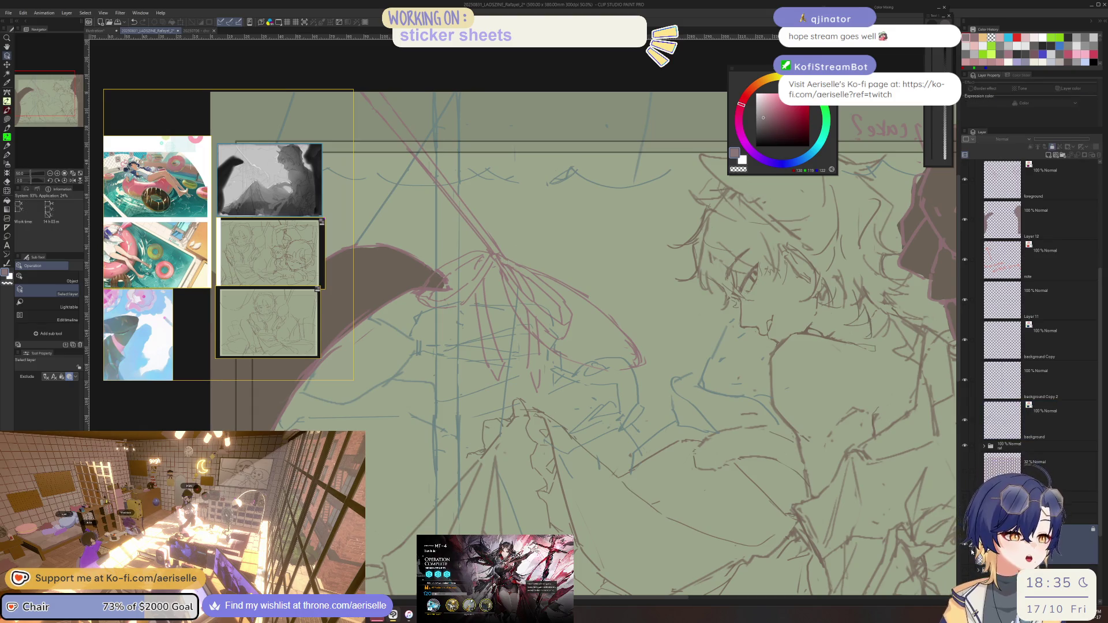
scroll(635, 352, "up", 1)
left_click(628, 342)
key("b")
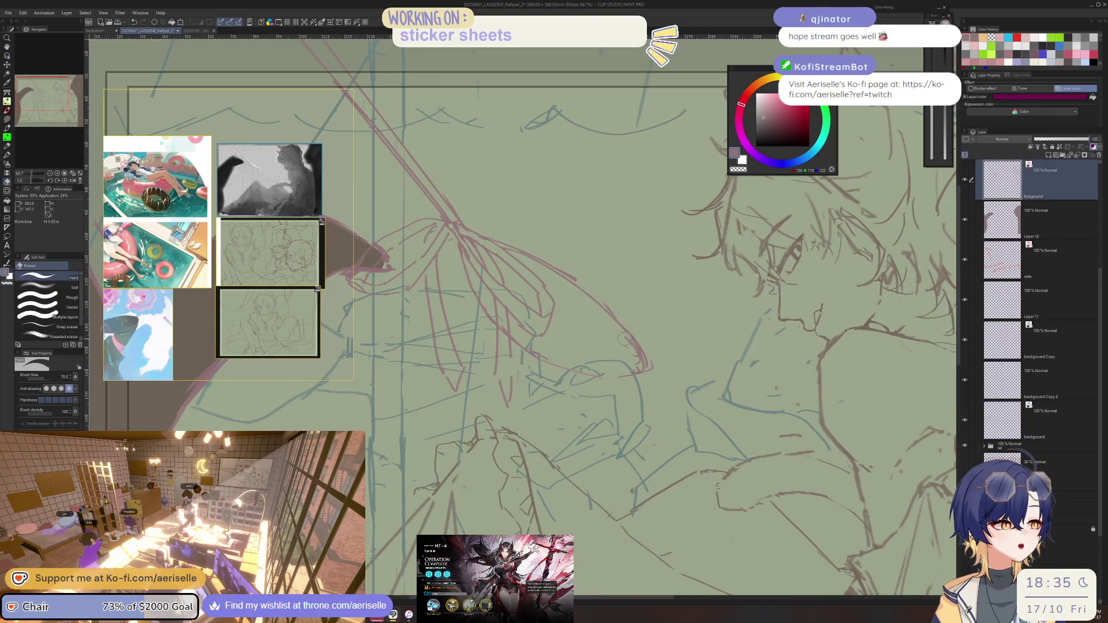
key("o")
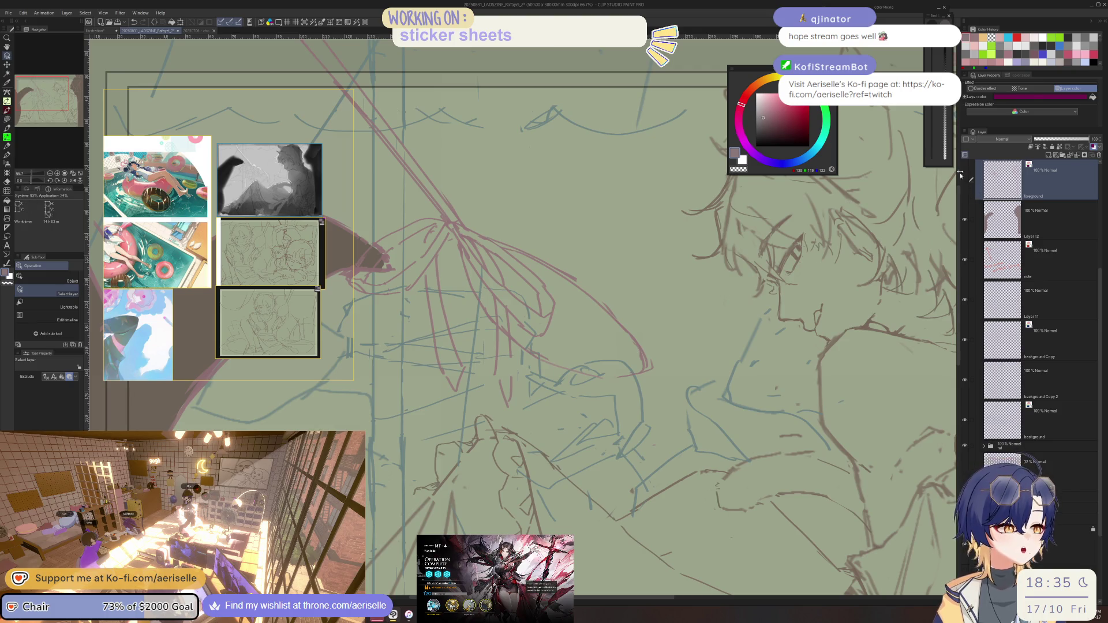
key("e")
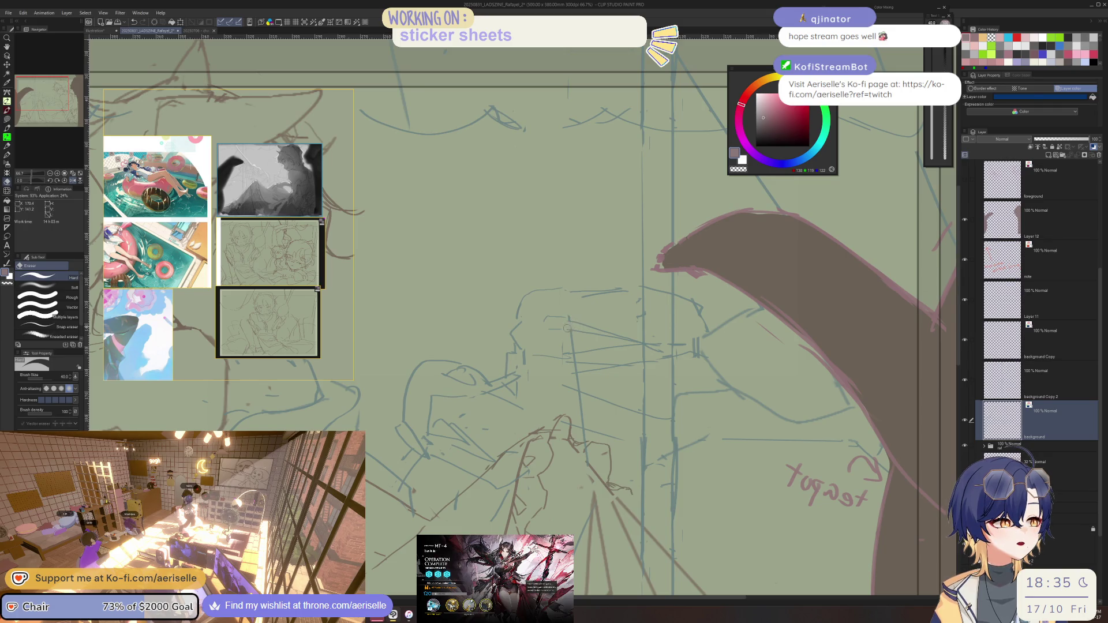
key("p")
- Rotate the view, sketch faint strokes beside the teapot spout, then reset the canvas rotation
left_click_drag(568, 377, 604, 358)
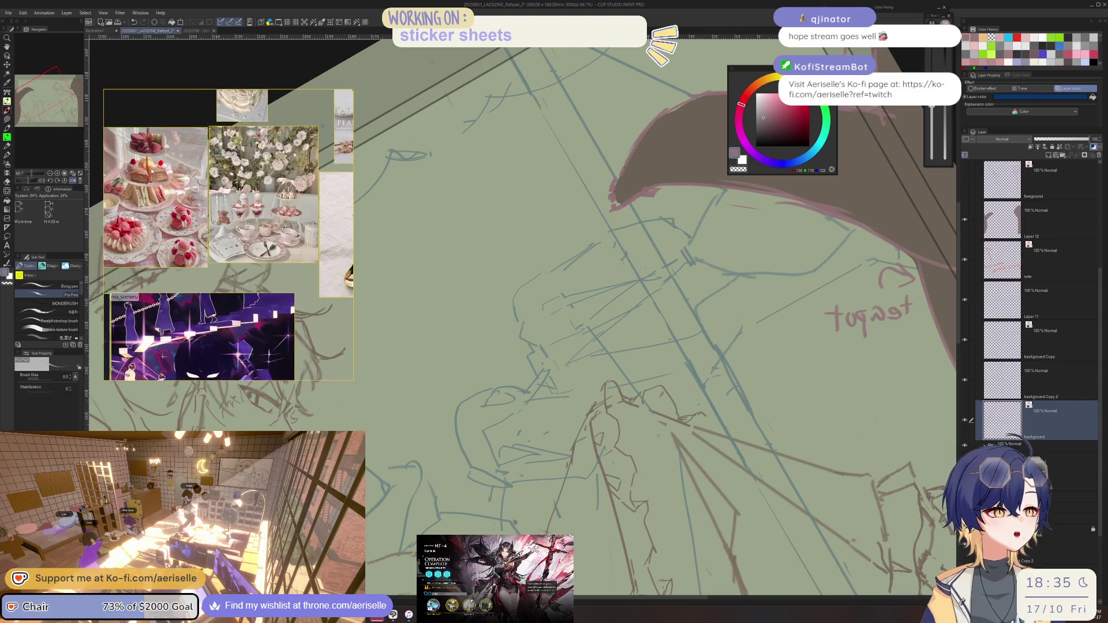
left_click_drag(455, 121, 567, 92)
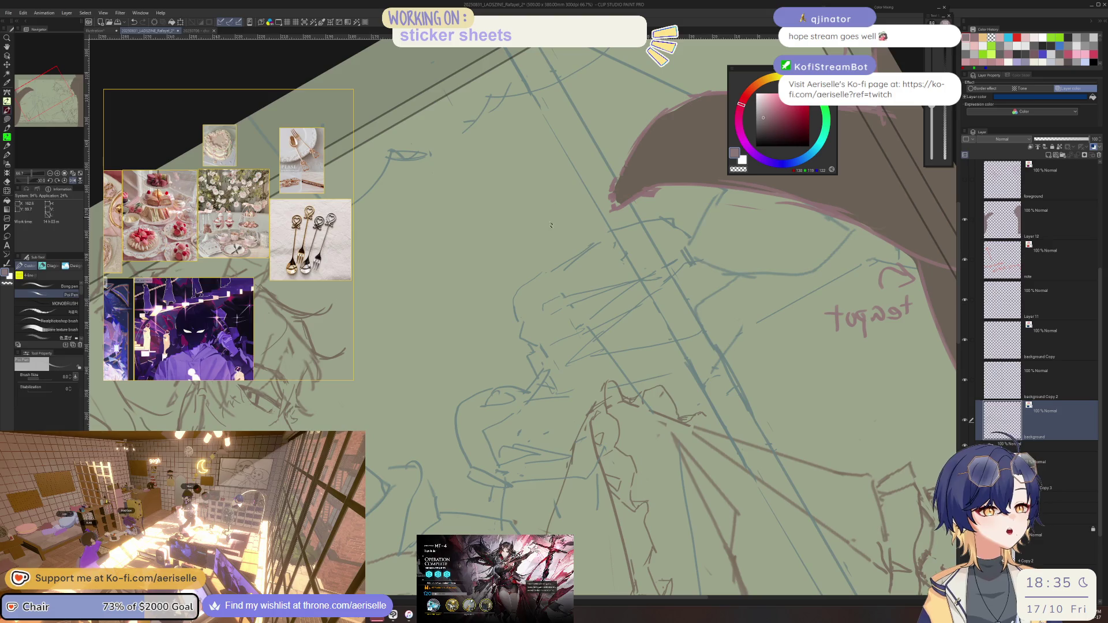
key("ctrl+0")
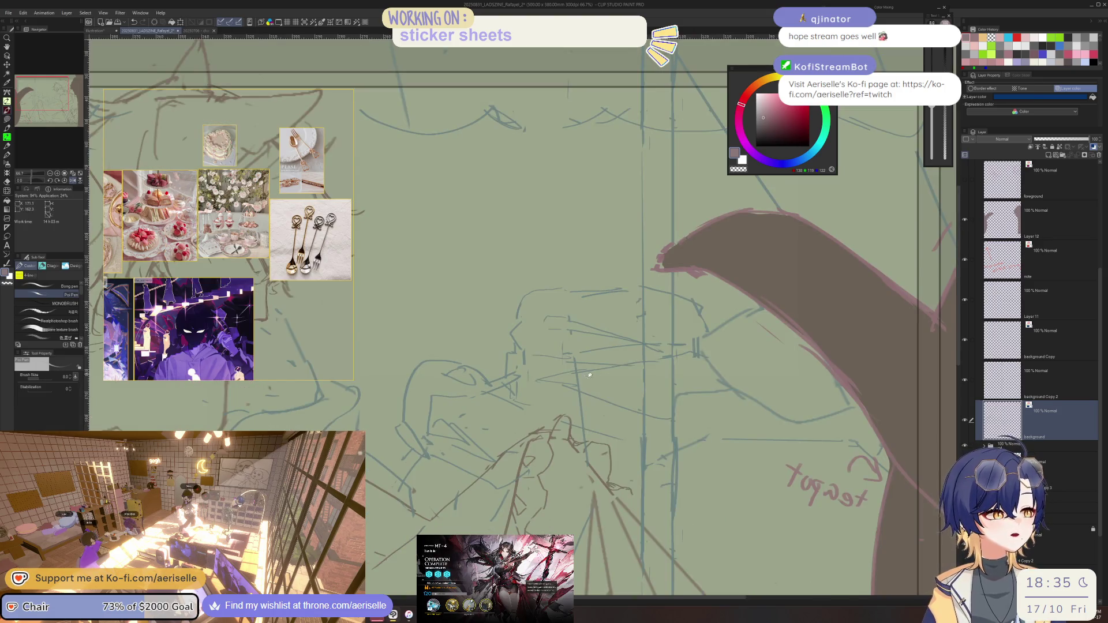
key("ctrl+minus")
key("ctrl+minus")
key("ctrl+plus")
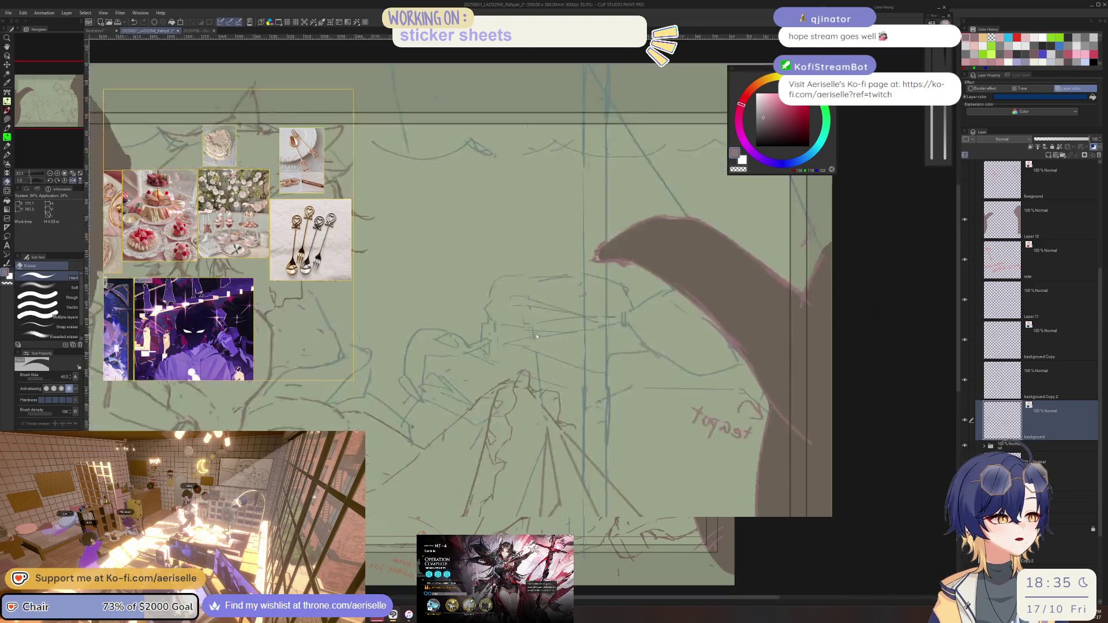
key("p")
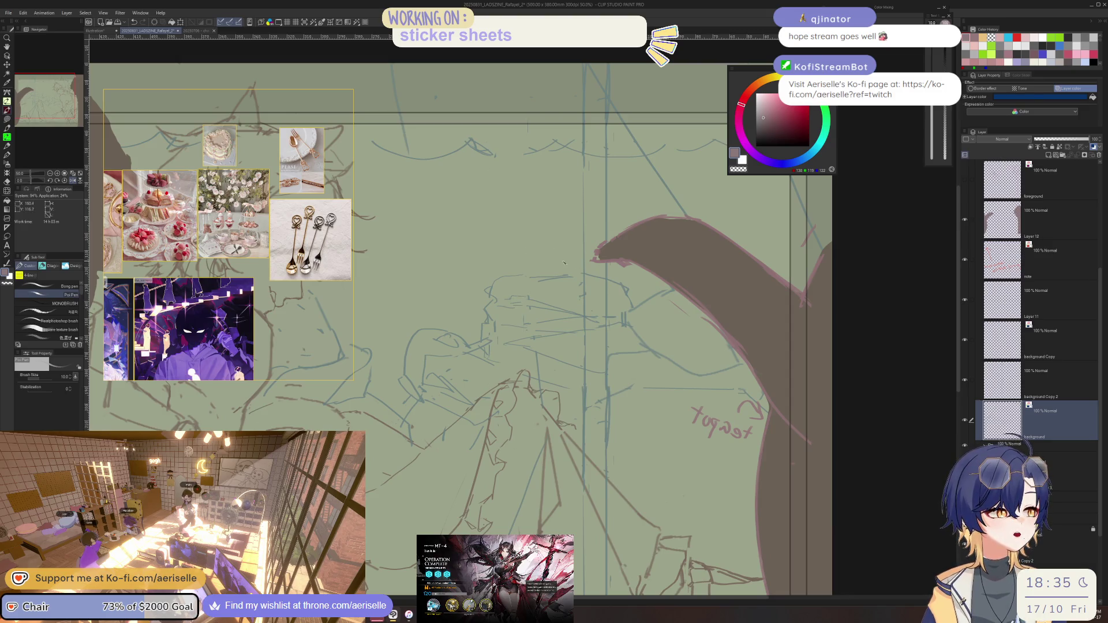
left_click_drag(527, 263, 577, 212)
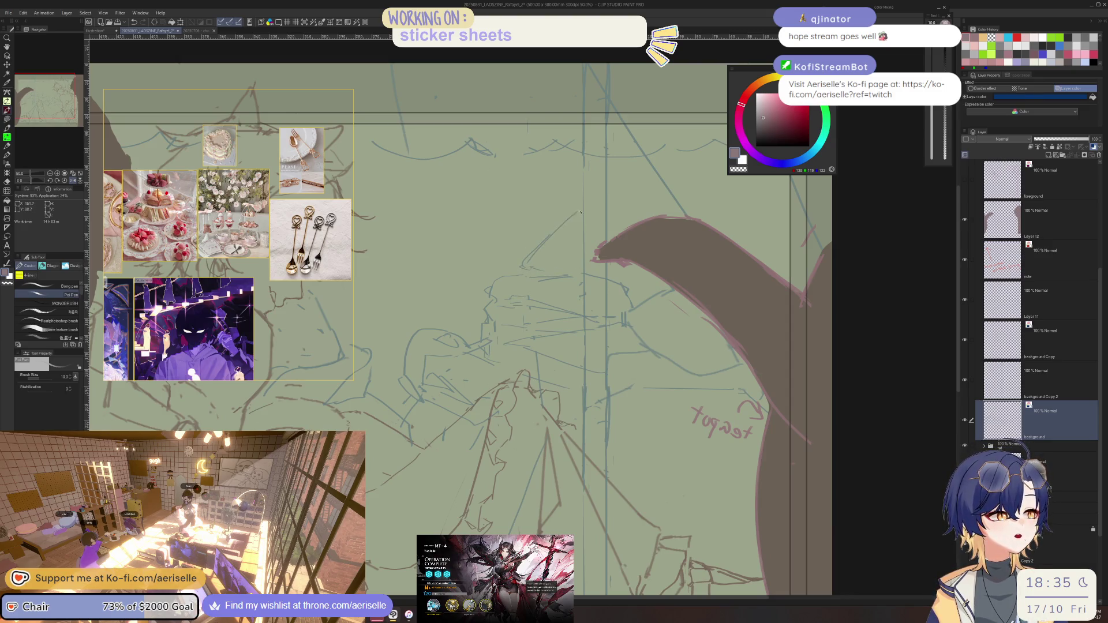
key("ctrl+z")
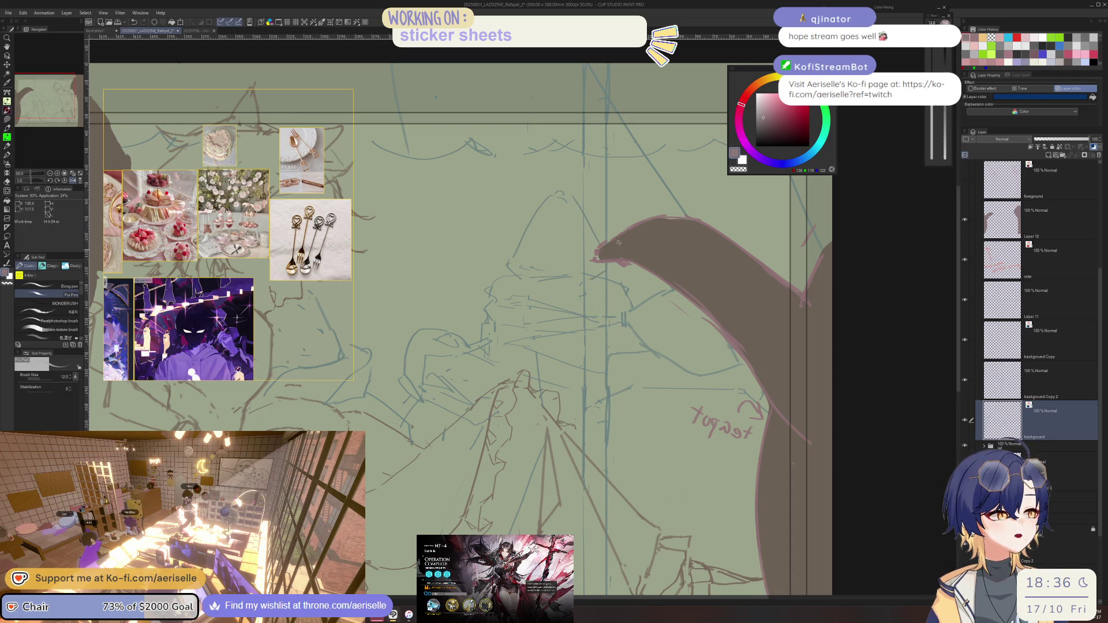
scroll(619, 245, "down", 1)
scroll(620, 245, "down", 1)
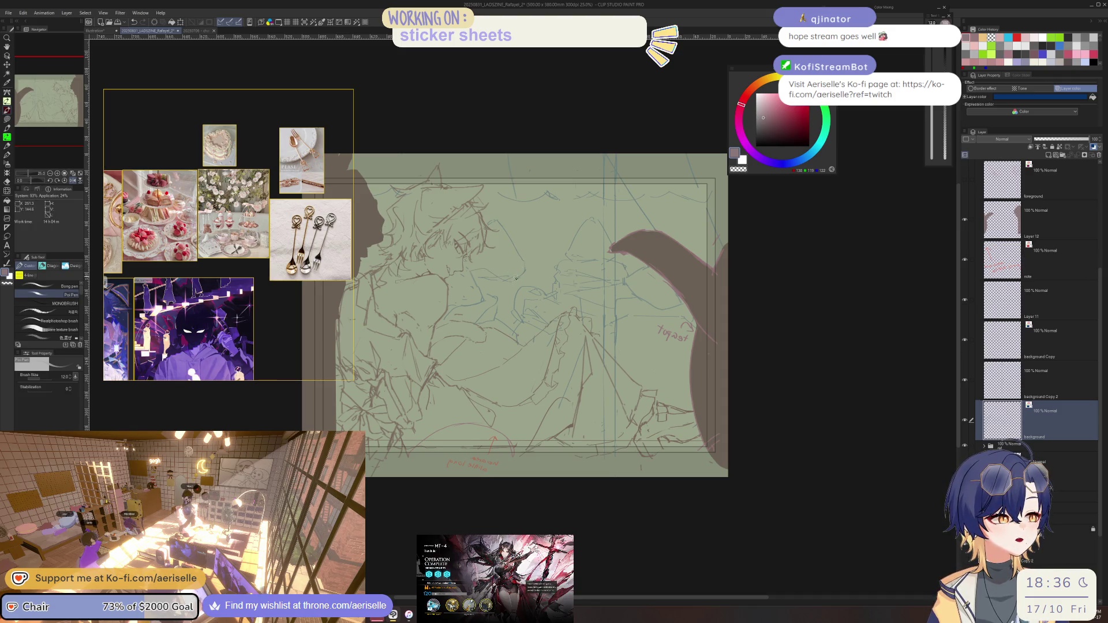
key("m")
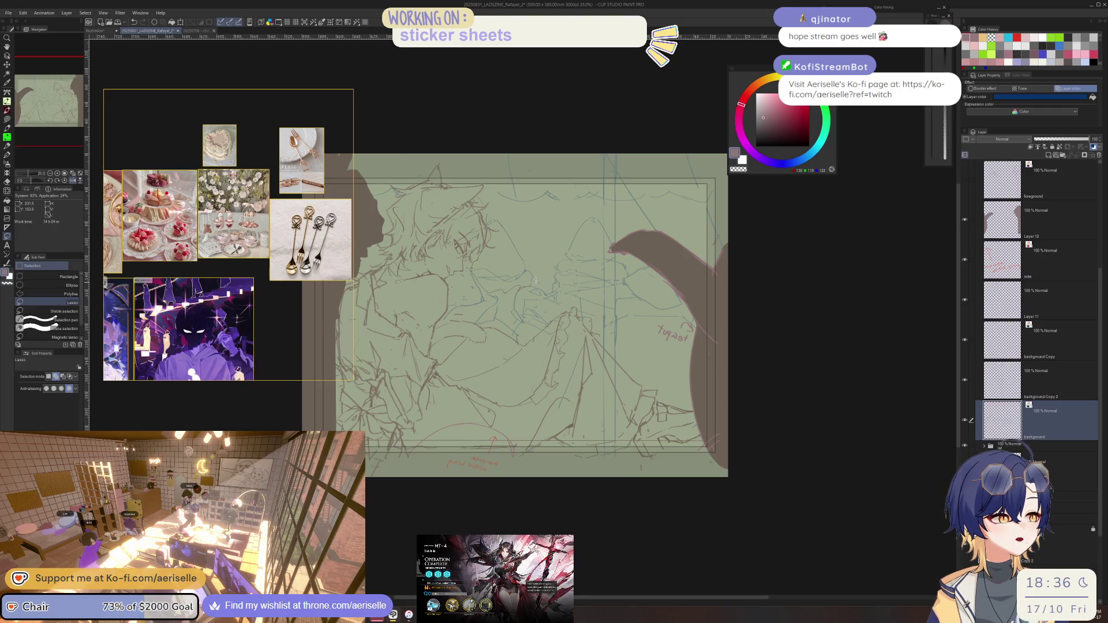
- Lasso the character's head sketch, shift it slightly left and down, and confirm the transform
left_click_drag(536, 283, 522, 289)
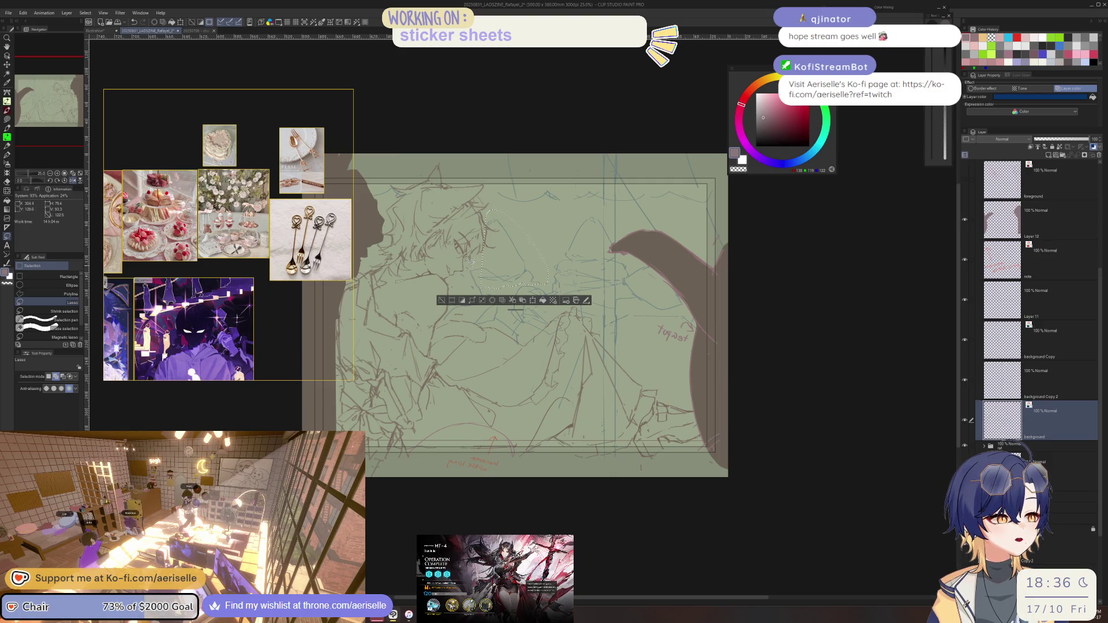
left_click(528, 300)
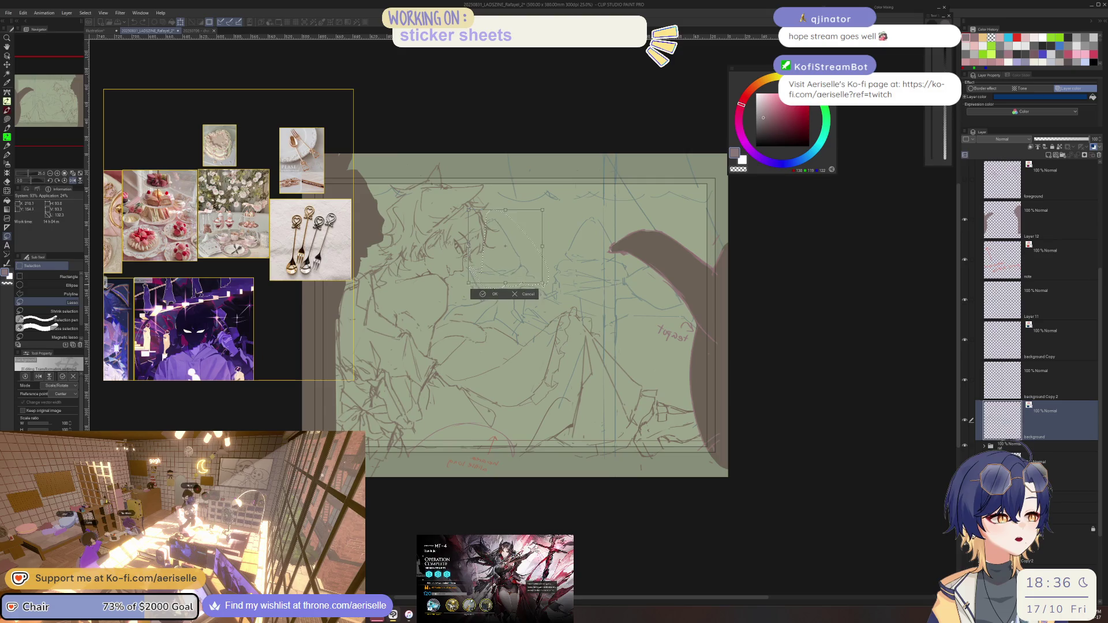
left_click_drag(525, 274, 518, 275)
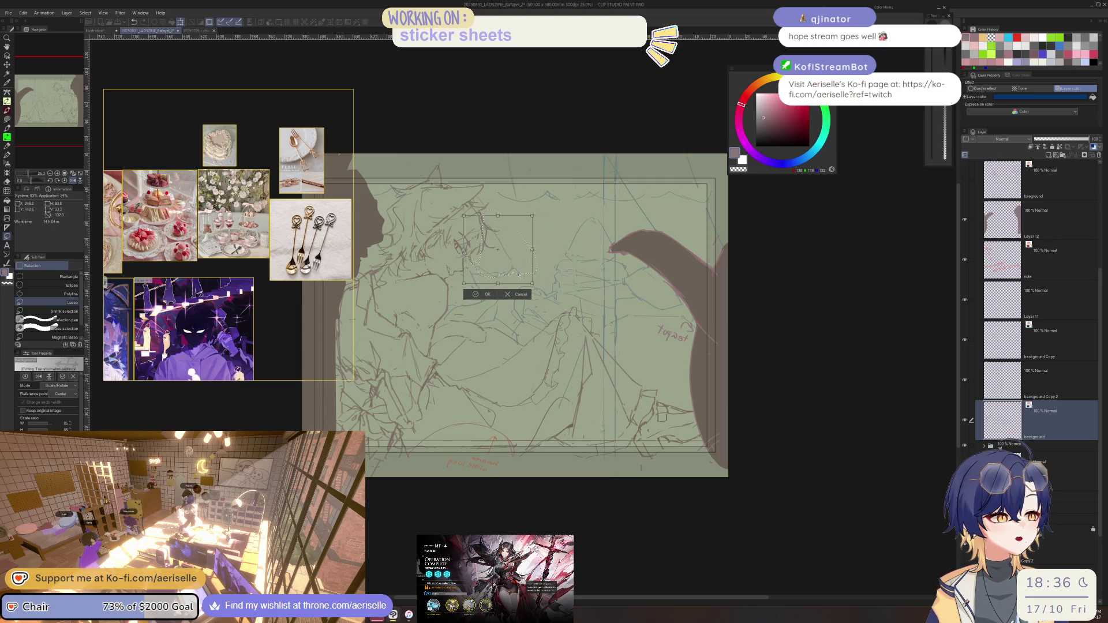
left_click(474, 295)
key("p")
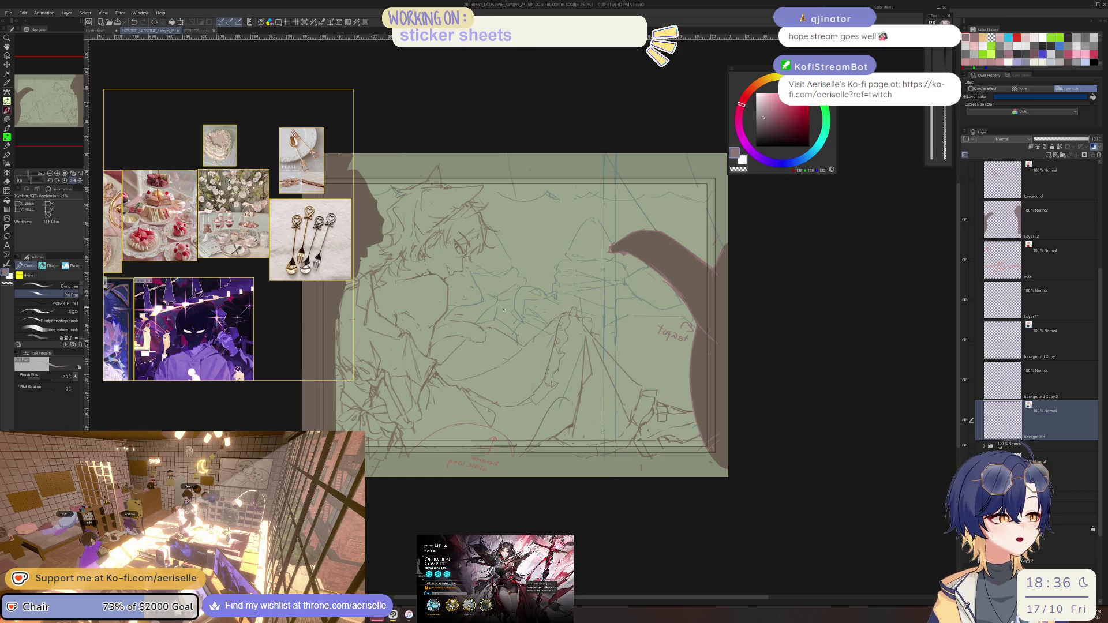
scroll(552, 318, "up", 2)
scroll(553, 319, "up", 2)
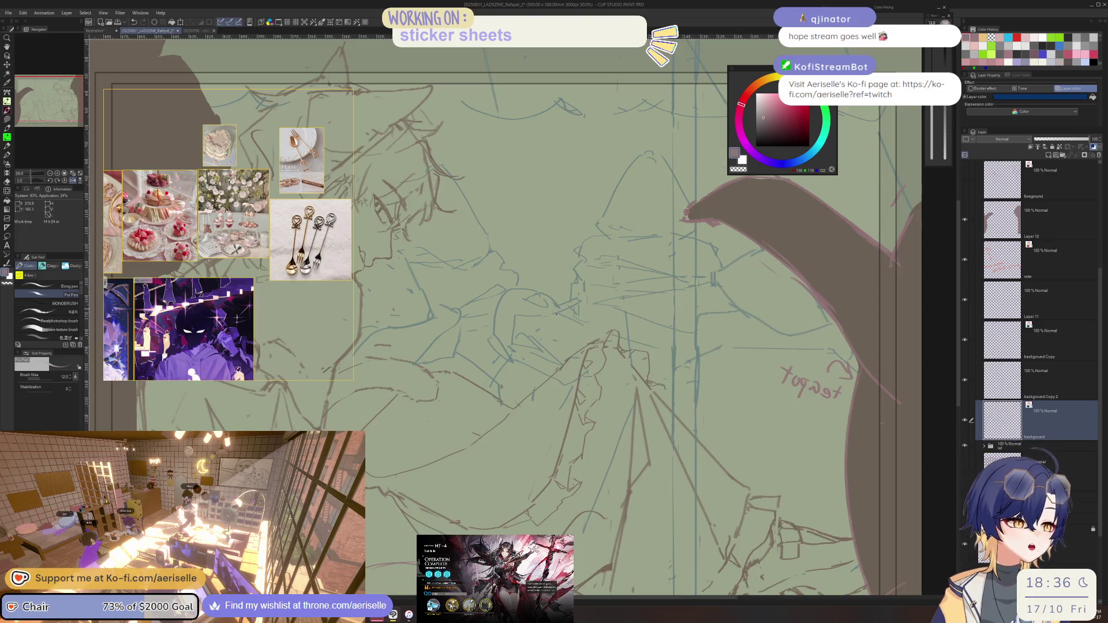
scroll(552, 318, "up", 1)
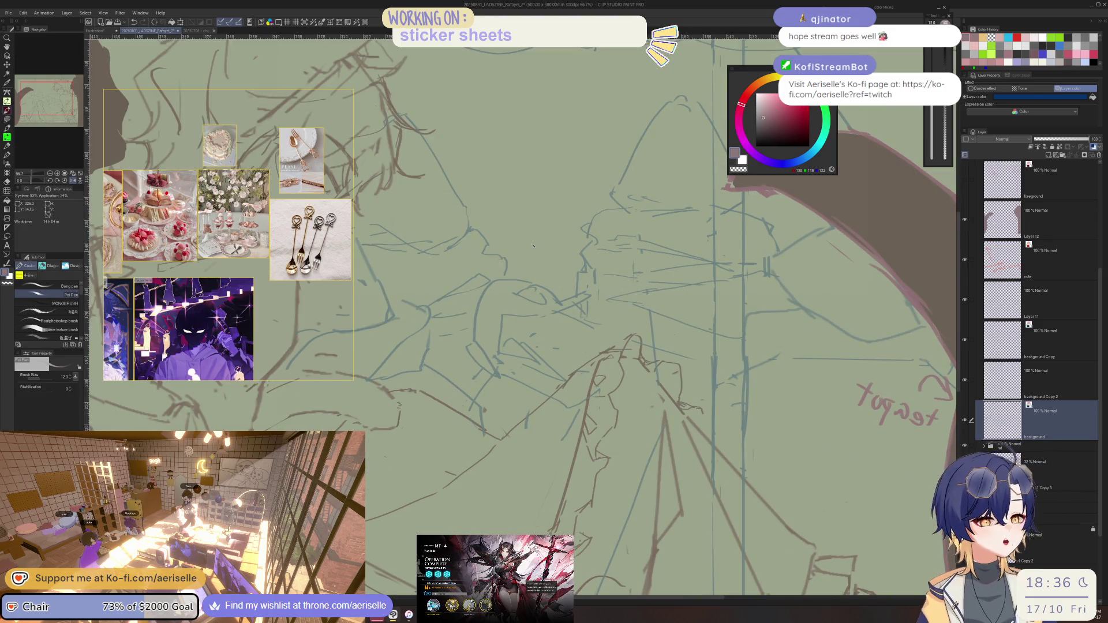
scroll(149, 227, "up", 3)
scroll(148, 227, "up", 1)
scroll(174, 223, "up", 1)
scroll(208, 216, "up", 1)
scroll(242, 213, "up", 1)
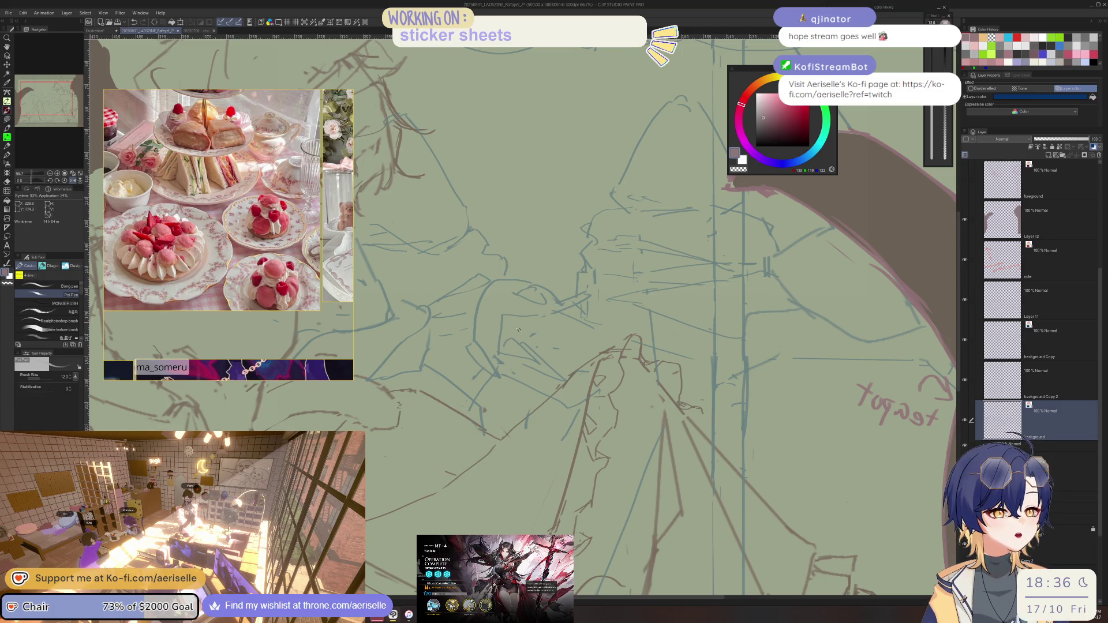
scroll(559, 301, "down", 2)
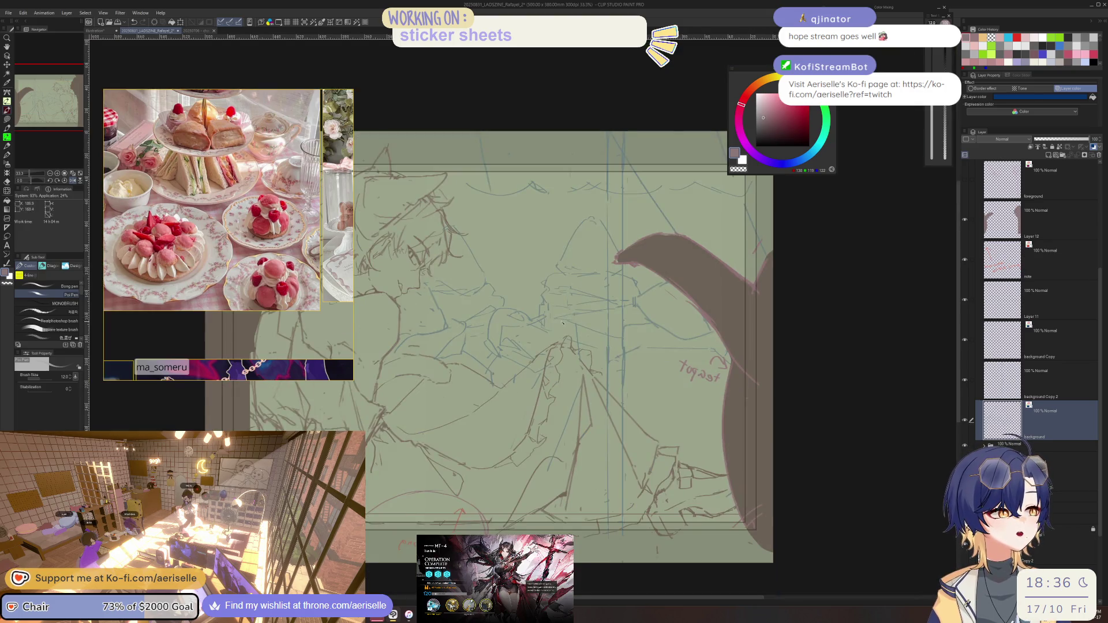
scroll(564, 323, "down", 2)
scroll(580, 324, "up", 1)
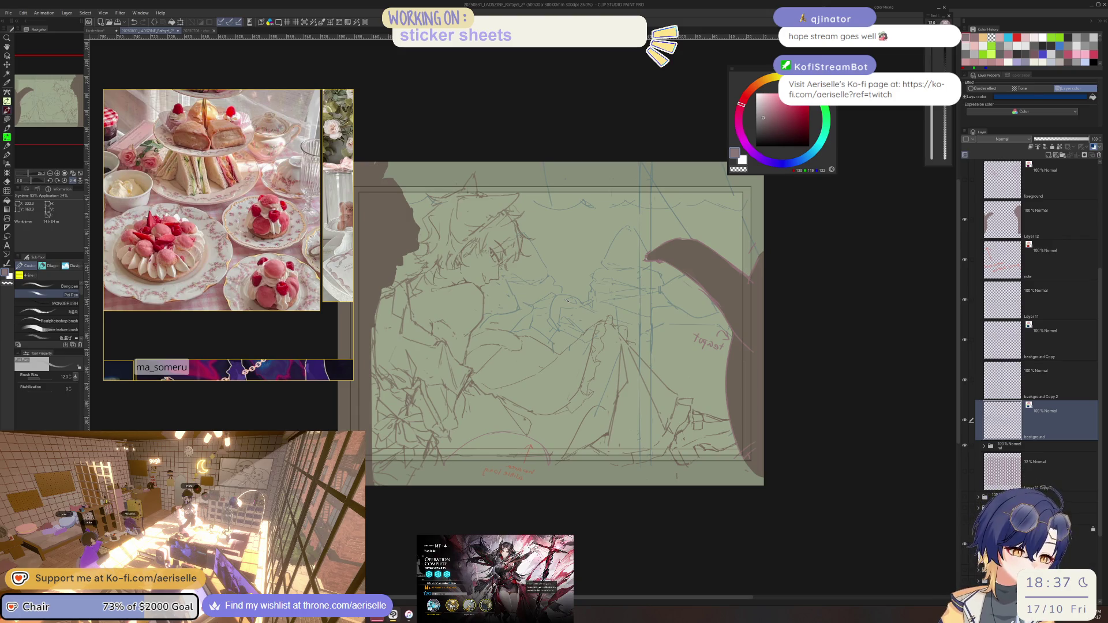
- Mirror the canvas view horizontally, recentre it, and select a layer inside the expanded folder
key("h")
mouse_move(567, 300)
left_mouse_down()
mouse_move(708, 318)
mouse_move(671, 329)
left_mouse_up()
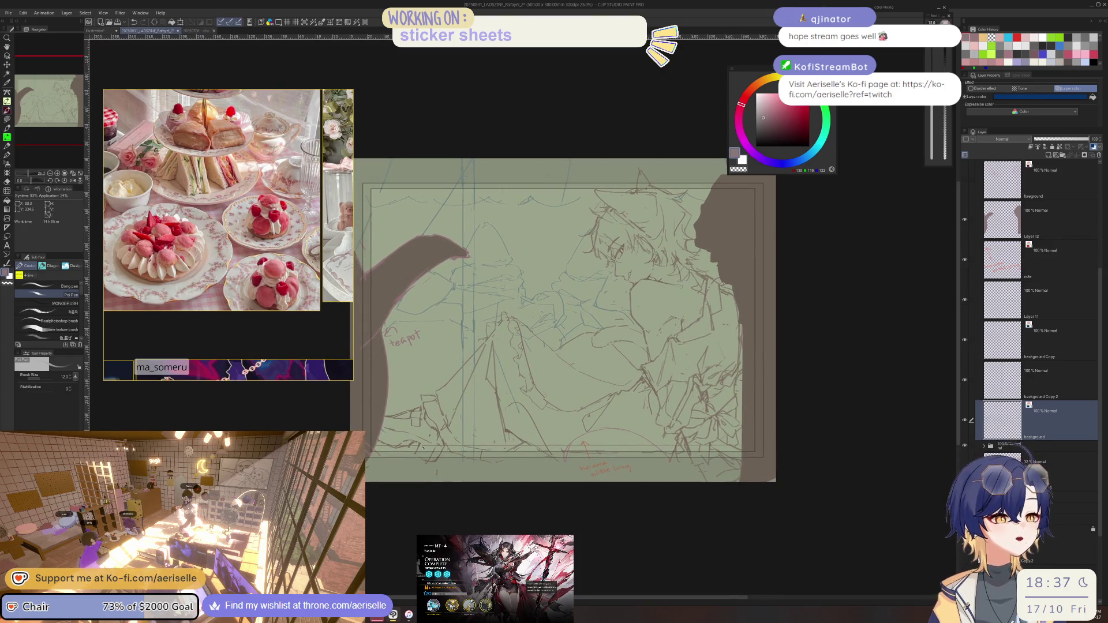
scroll(672, 329, "up", 3)
left_click(984, 446)
left_click(1039, 511)
key("b")
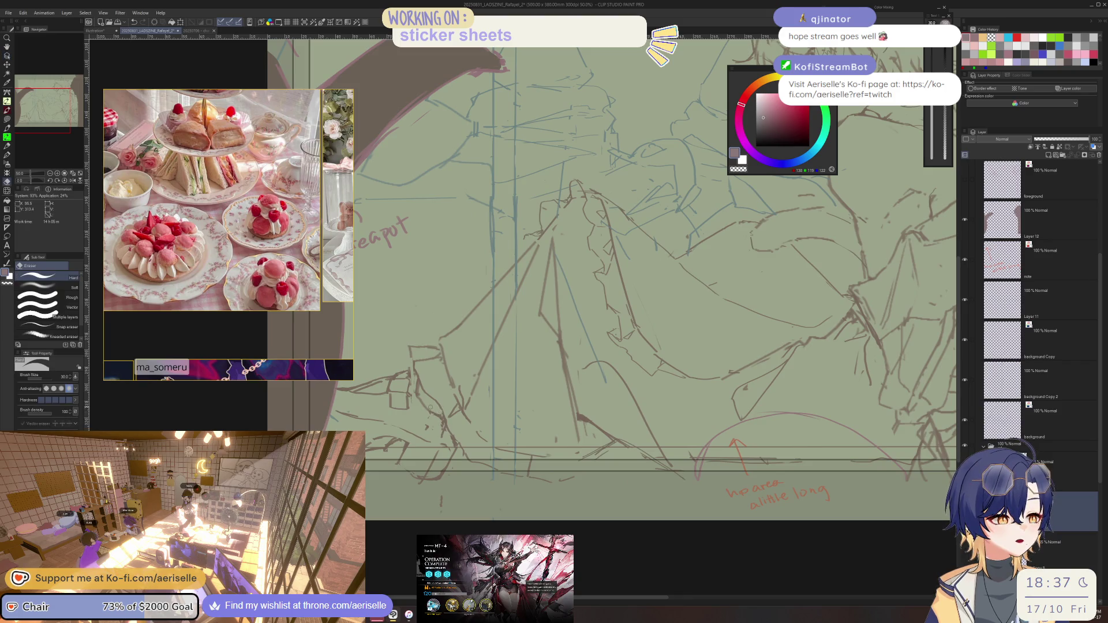
key("ctrl+0")
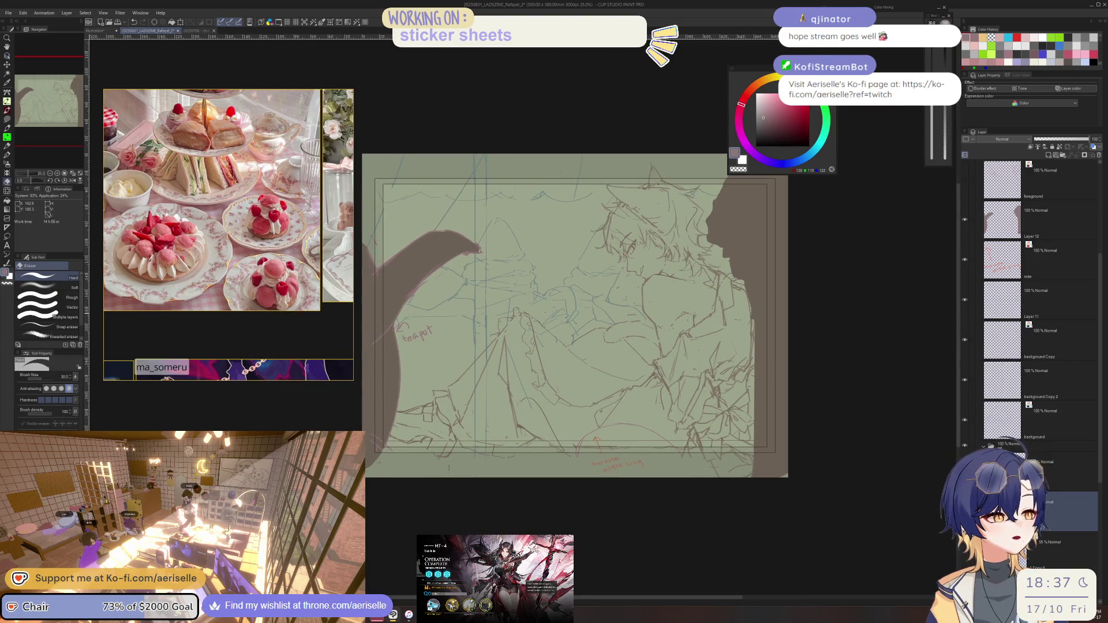
scroll(606, 320, "up", 3)
- Toggle the pink sketch layer's visibility several times to compare it against the sketch
left_click(1005, 419)
key("ctrl+0")
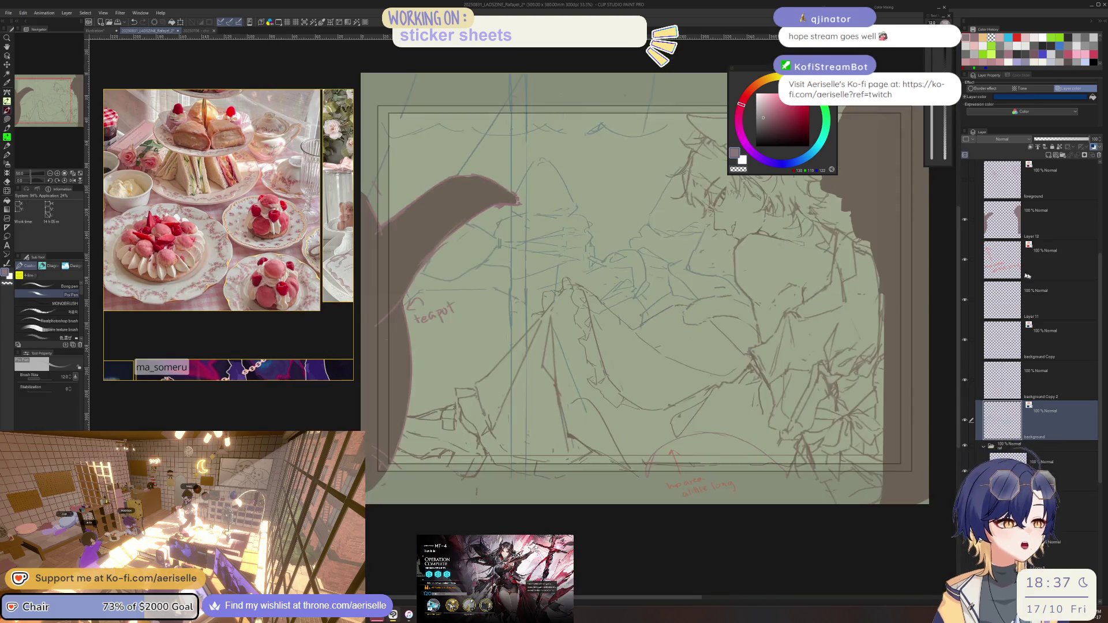
scroll(1100, 296, "up", 2)
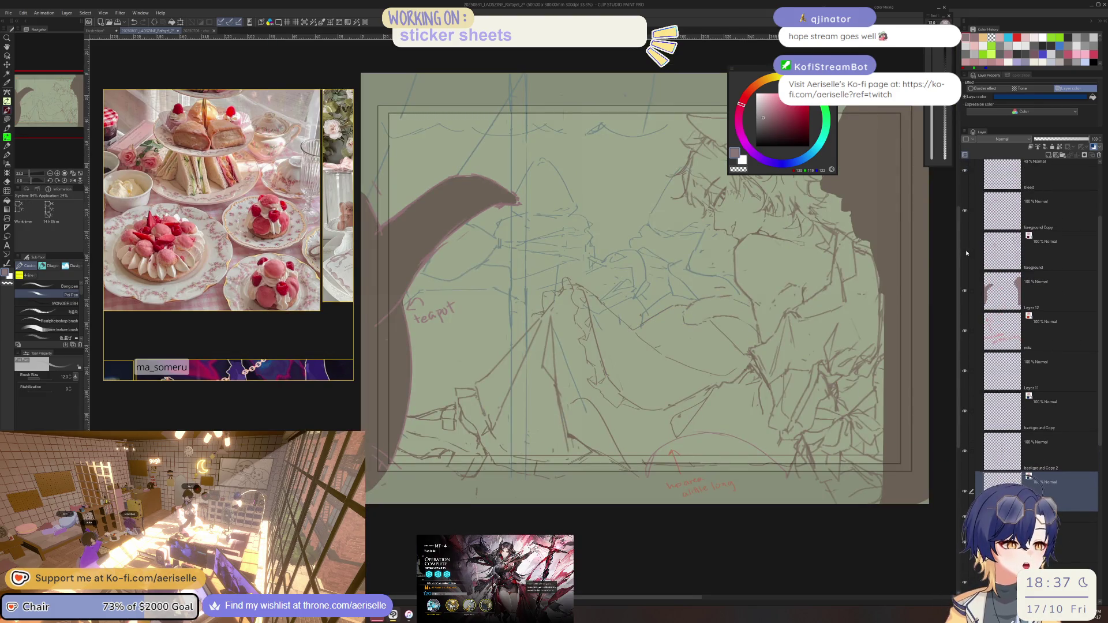
left_click(967, 250)
left_click(967, 251)
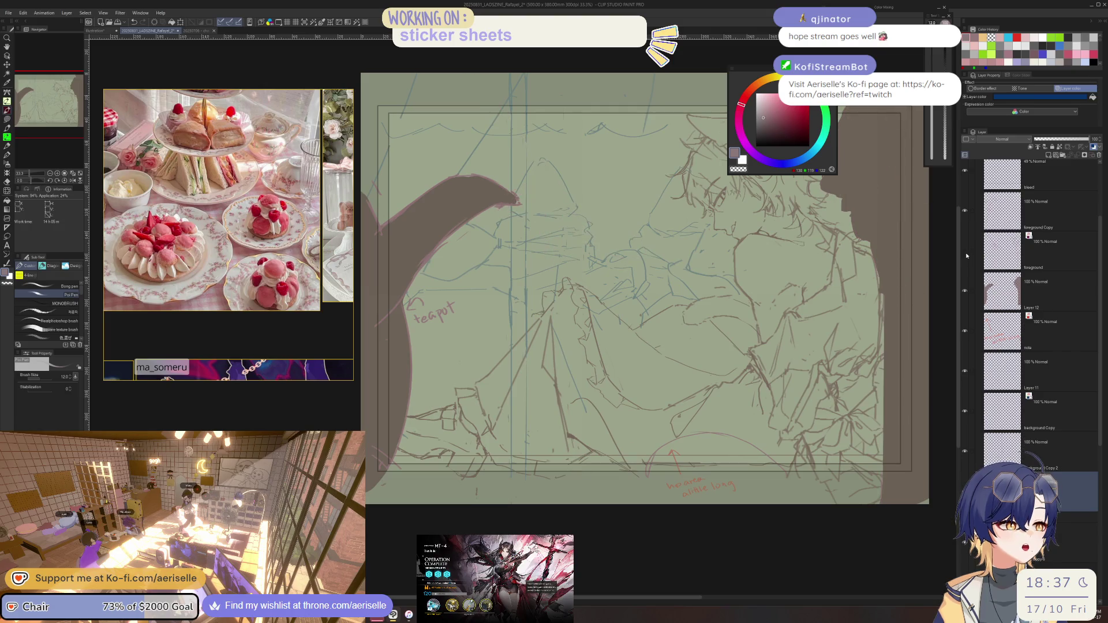
left_click(967, 251)
left_click(967, 251)
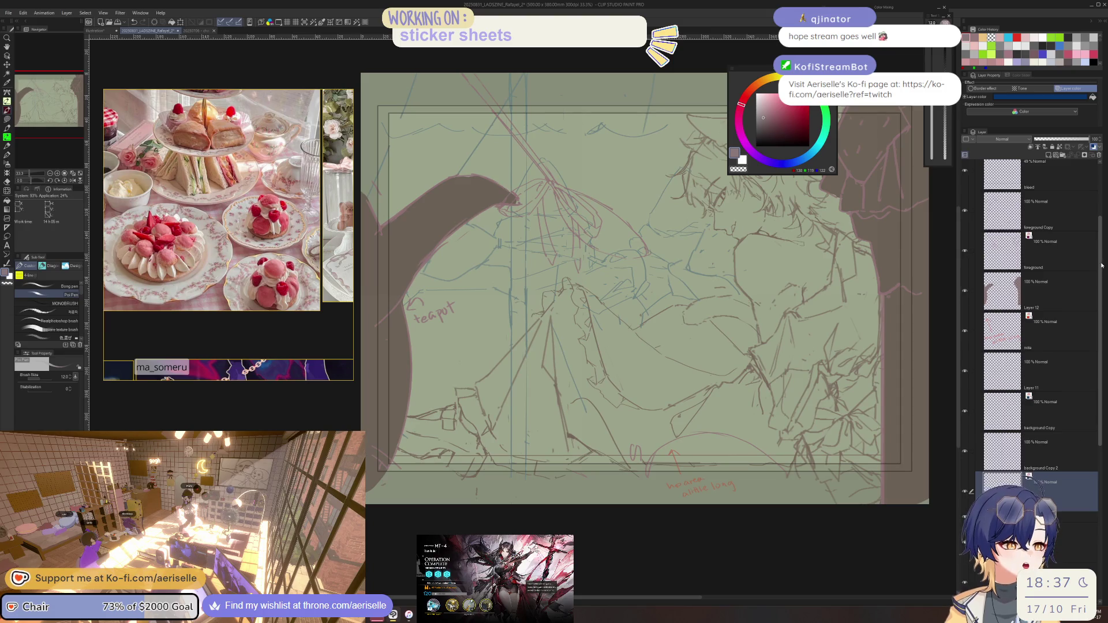
scroll(1057, 277, "up", 2)
- Create a new layer, group it into a folder named foreground, and move the folder in the layer stack
key("ctrl+shift+n")
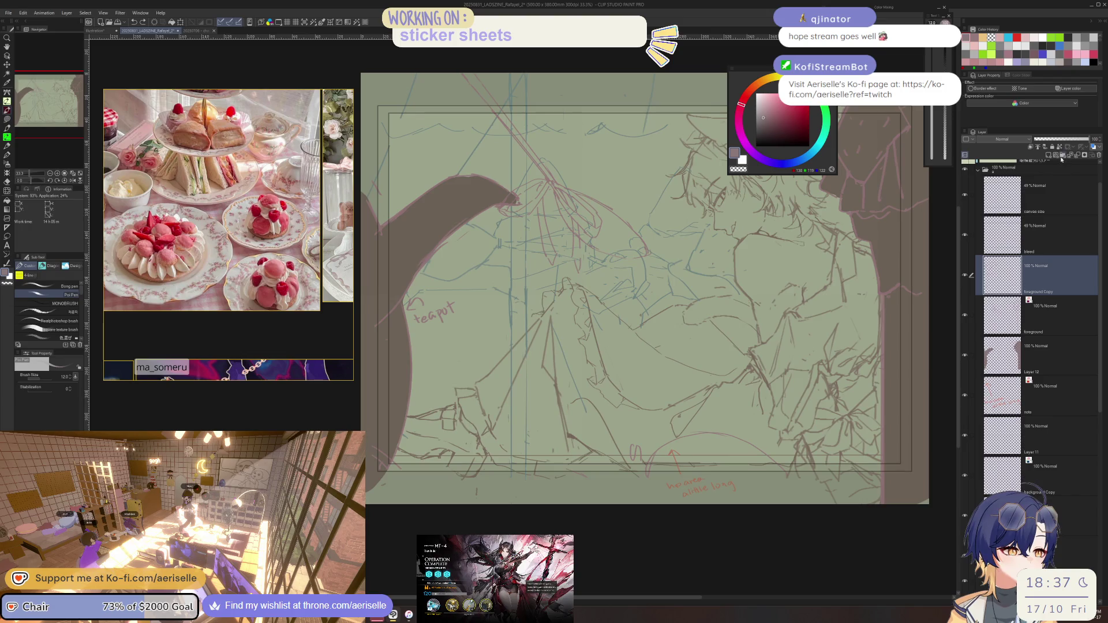
key("ctrl+g")
type("foregrou")
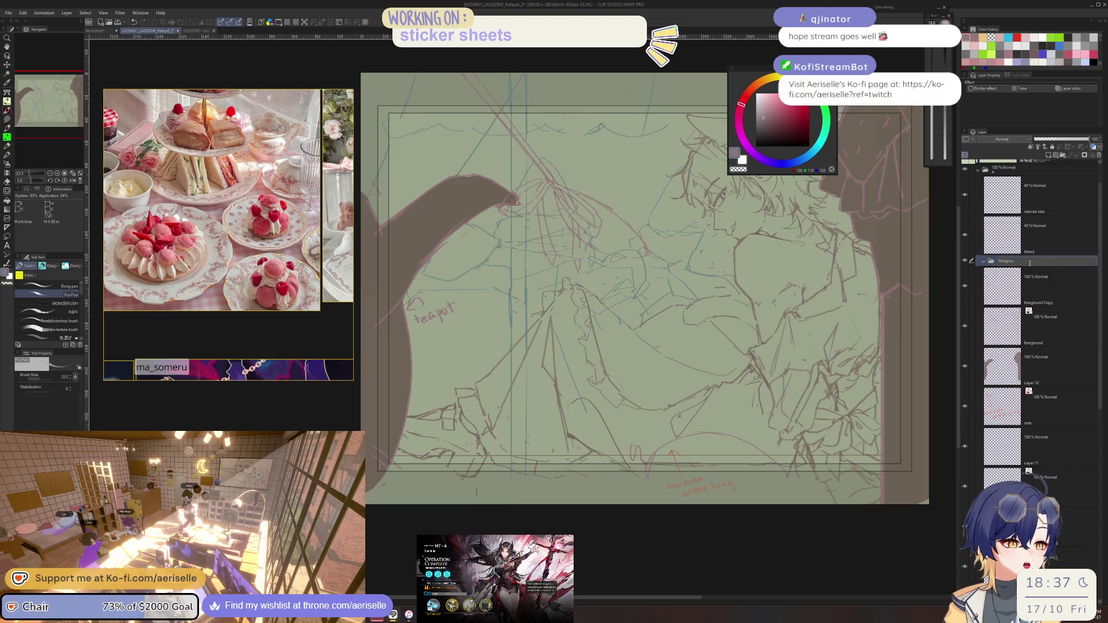
key("Return")
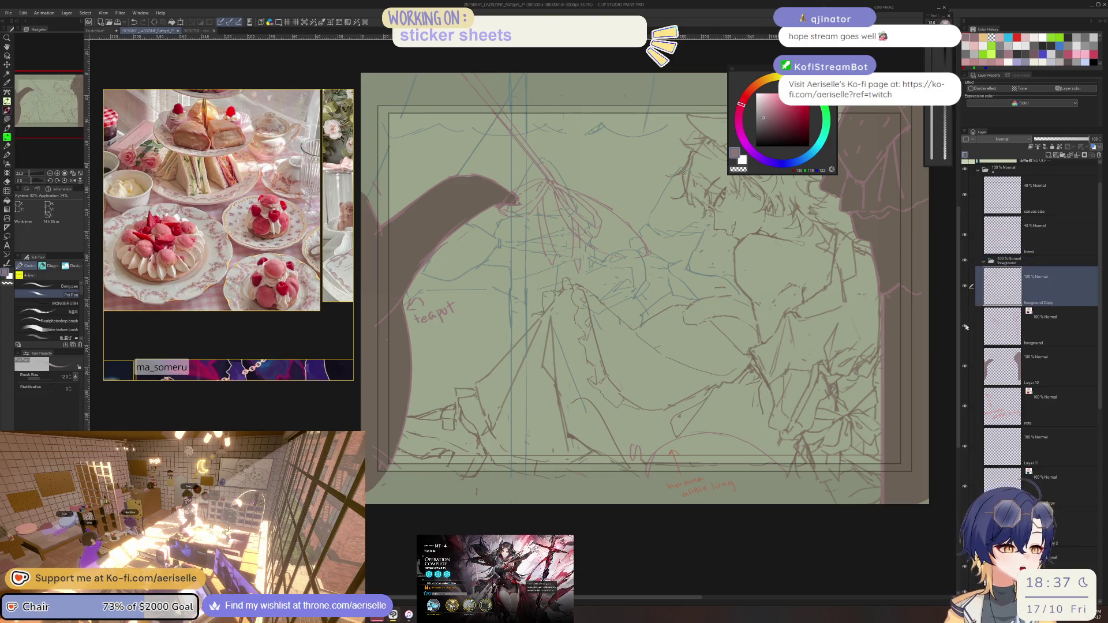
mouse_move(1039, 261)
left_mouse_down()
mouse_move(1078, 269)
mouse_move(1055, 296)
mouse_move(1060, 260)
left_mouse_up()
left_click(1055, 296)
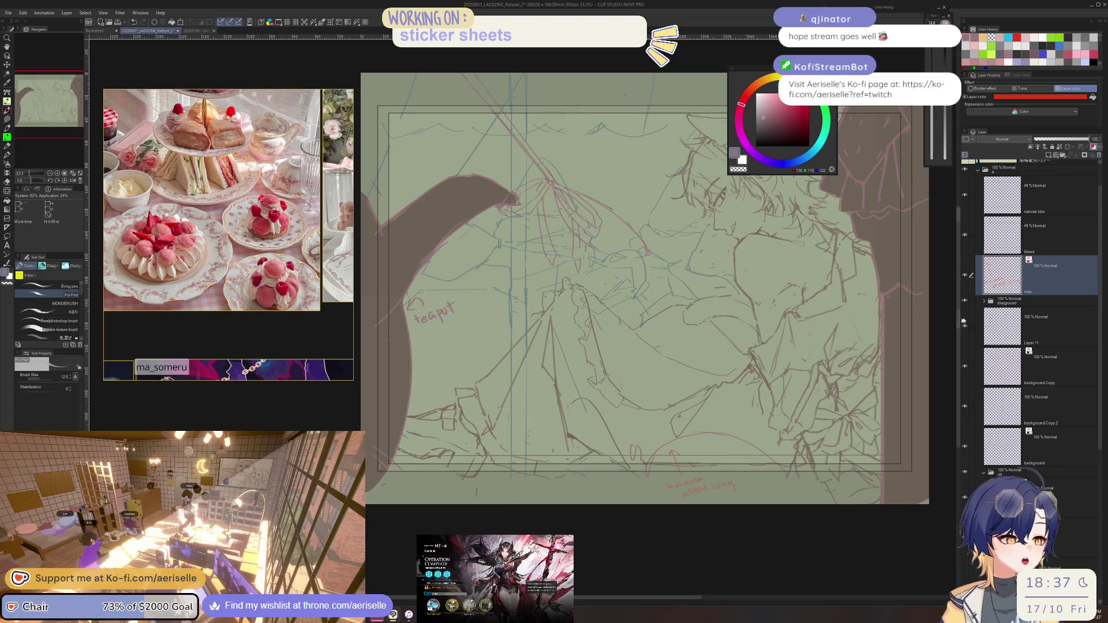
scroll(876, 313, "down", 2)
scroll(876, 314, "down", 3)
scroll(876, 313, "right", 2)
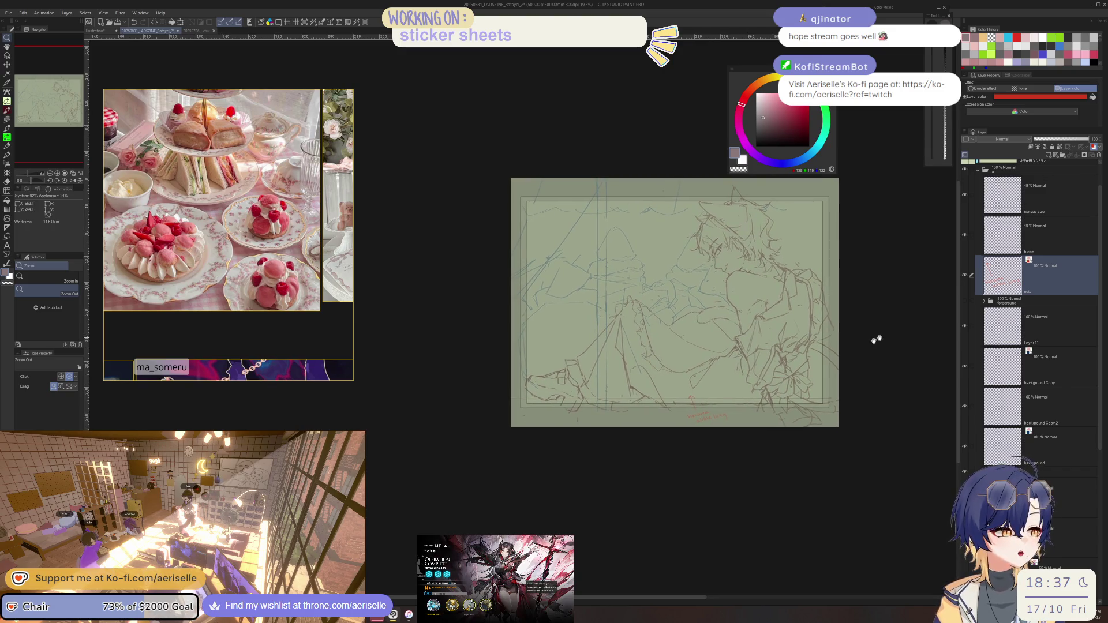
- Alternate visibility of the character folder and pink teapot sketch layer to compare them
left_click(968, 474)
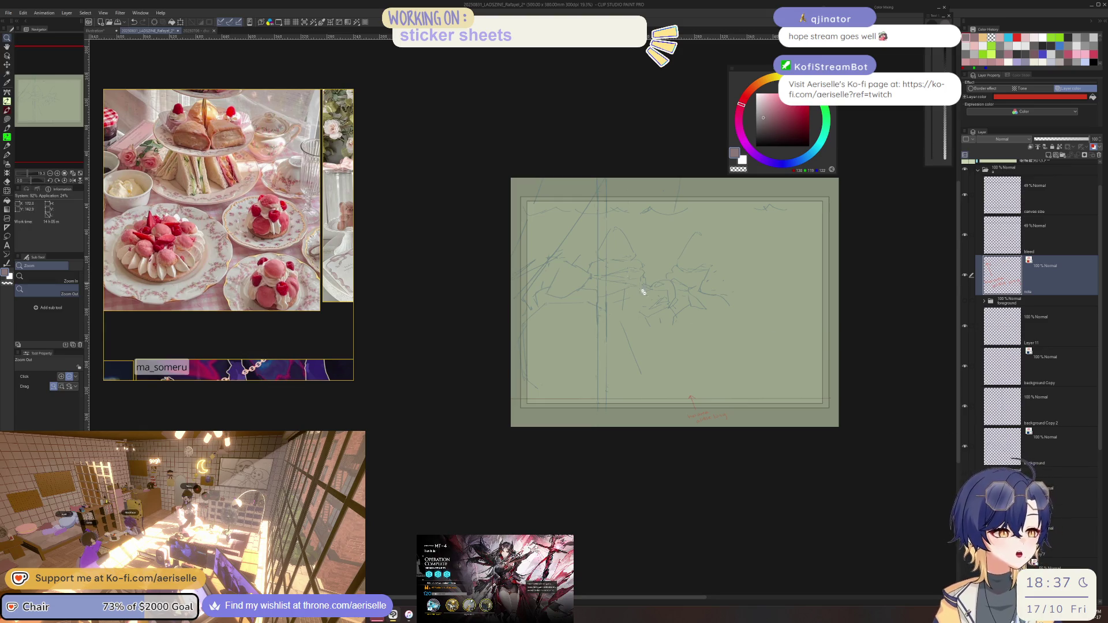
scroll(663, 297, "up", 2)
scroll(656, 297, "up", 2)
scroll(655, 297, "down", 1)
scroll(656, 297, "down", 1)
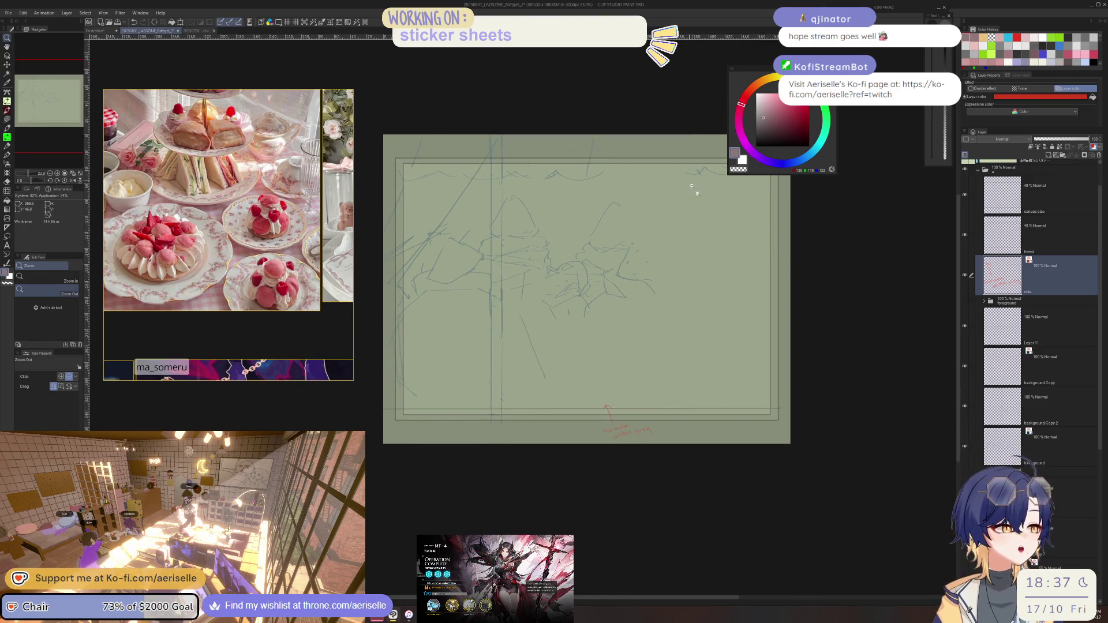
left_click(966, 316)
left_click(966, 301)
scroll(636, 223, "down", 1)
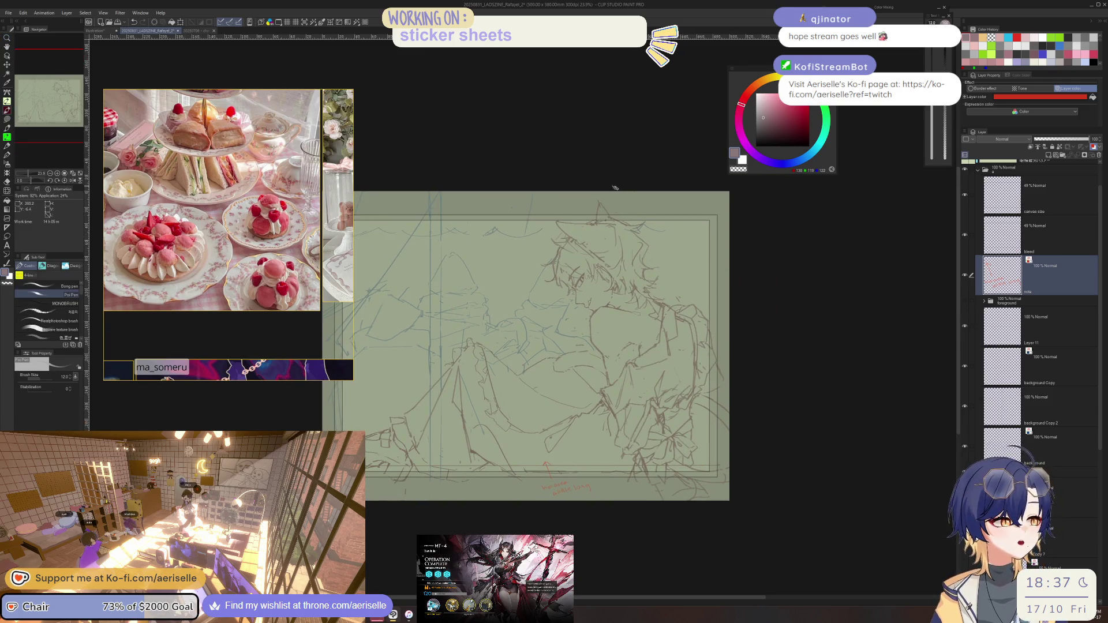
scroll(534, 305, "up", 1)
scroll(534, 306, "up", 1)
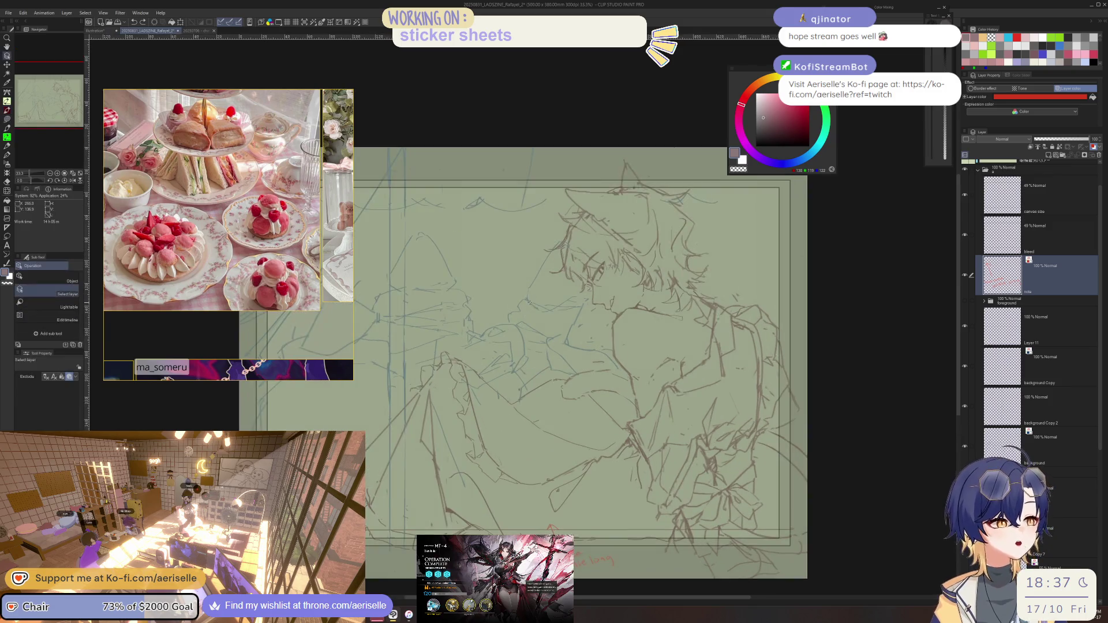
scroll(677, 233, "down", 1)
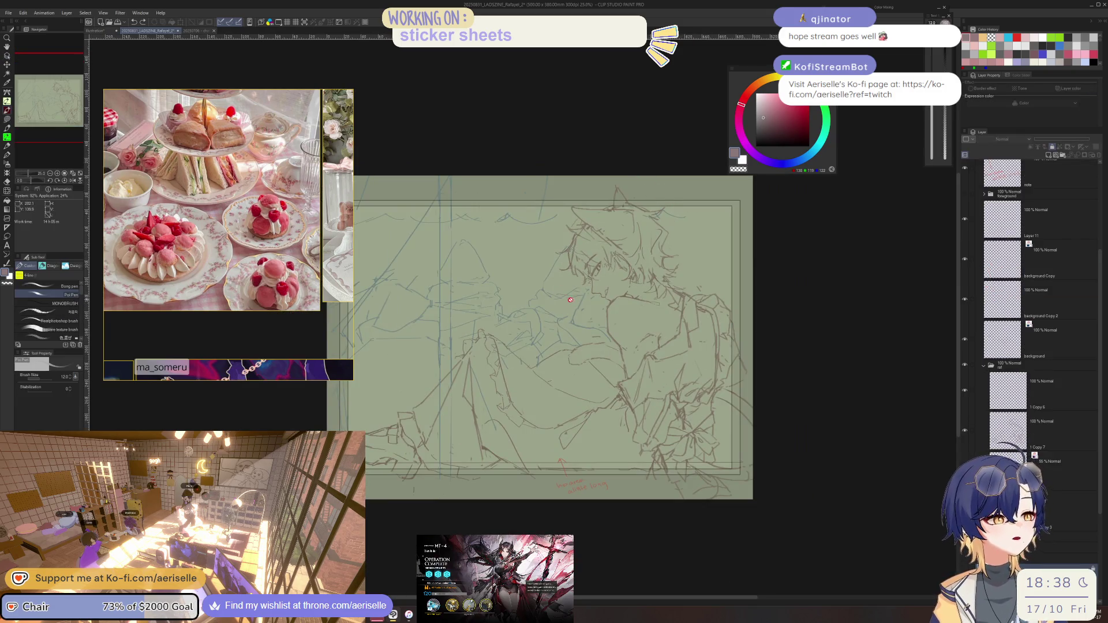
scroll(678, 233, "up", 3)
key("o")
scroll(600, 295, "down", 5)
left_click(1004, 338)
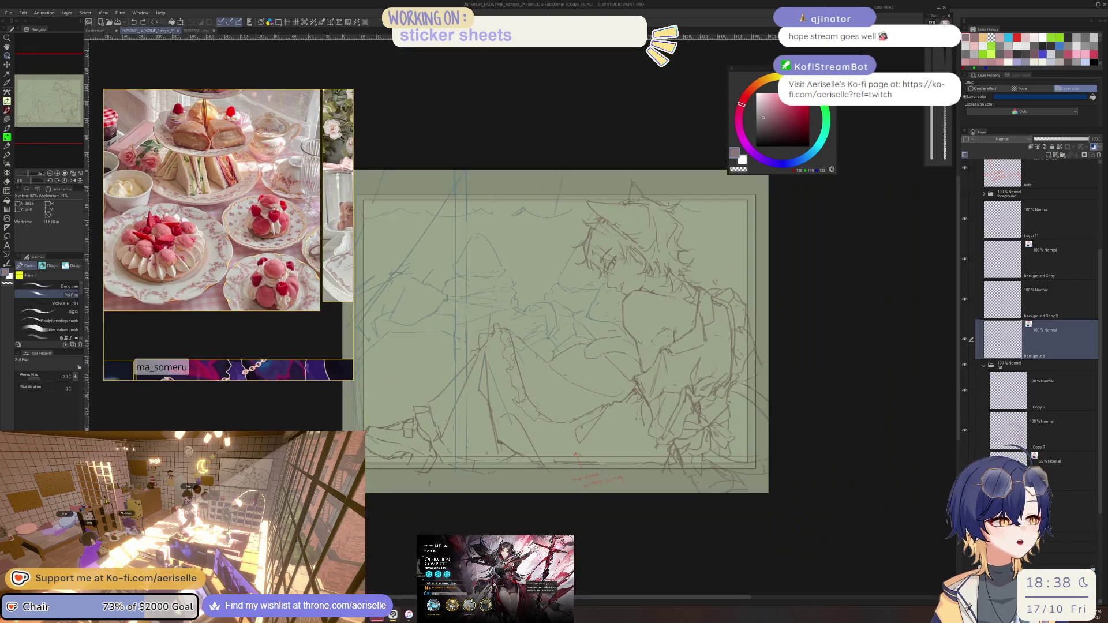
key("b")
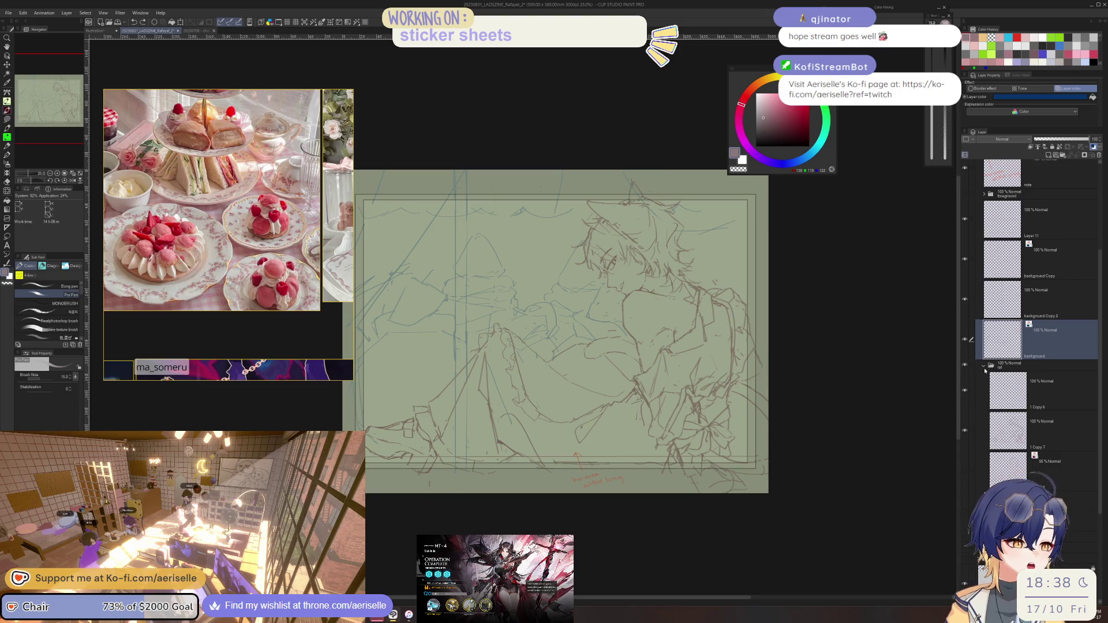
- Hide the character sketch layers and toggle the teapot silhouette layer, ending with it showing
left_click(965, 368)
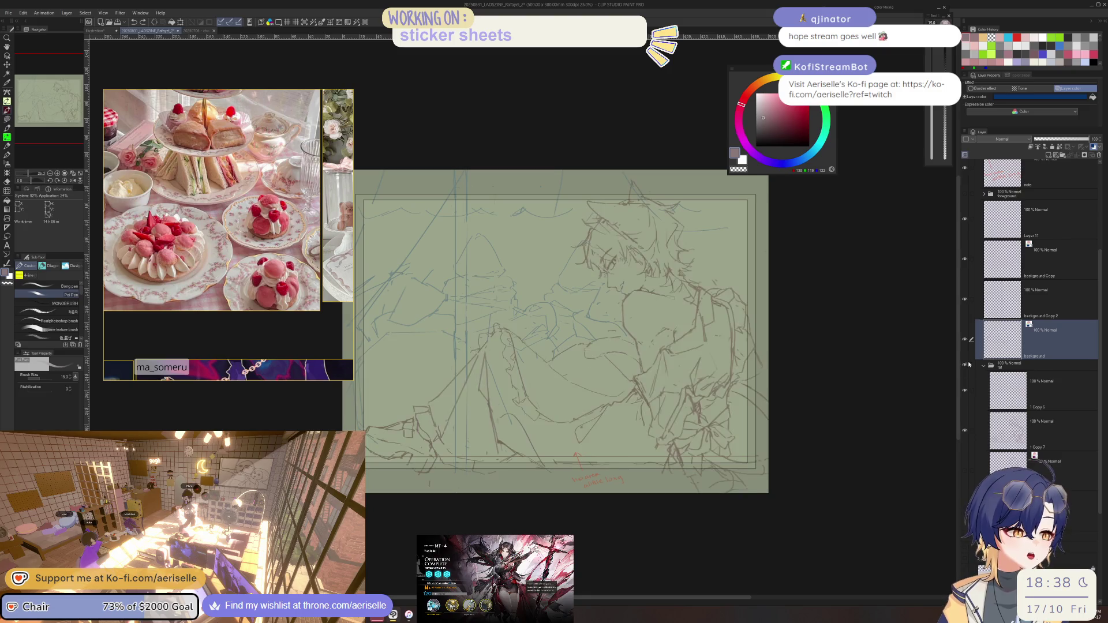
left_click(961, 195)
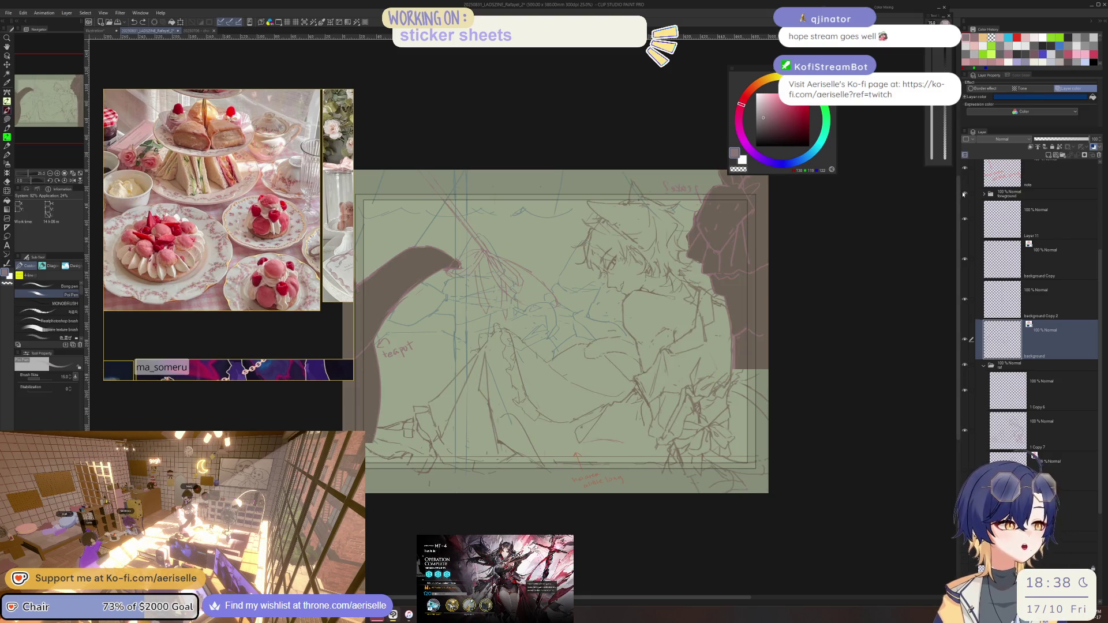
left_click(961, 195)
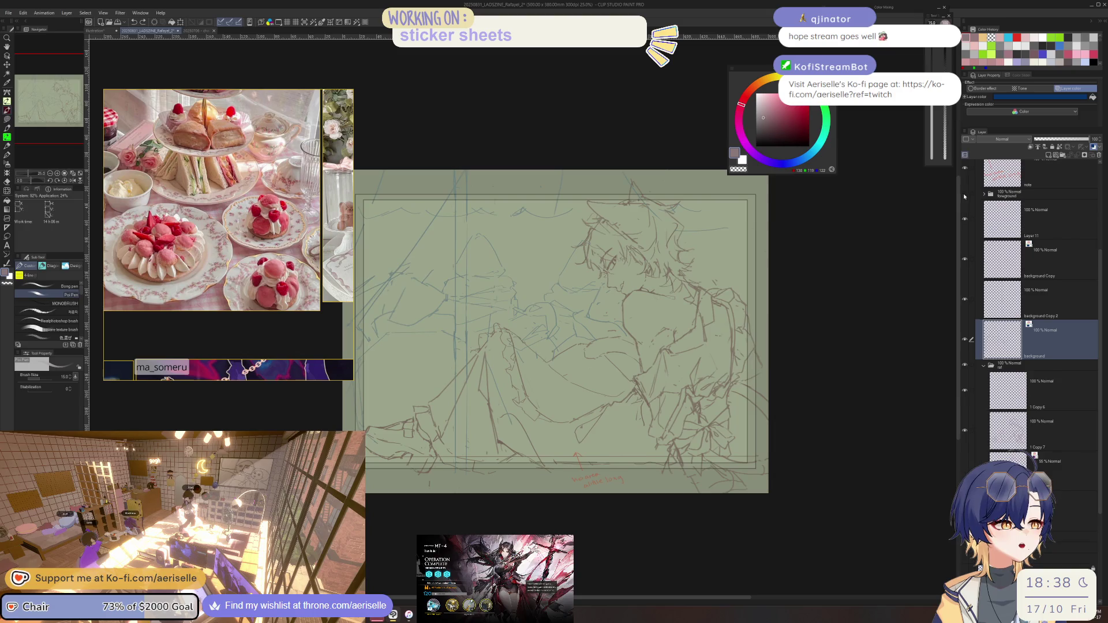
scroll(695, 393, "up", 2)
scroll(696, 393, "up", 2)
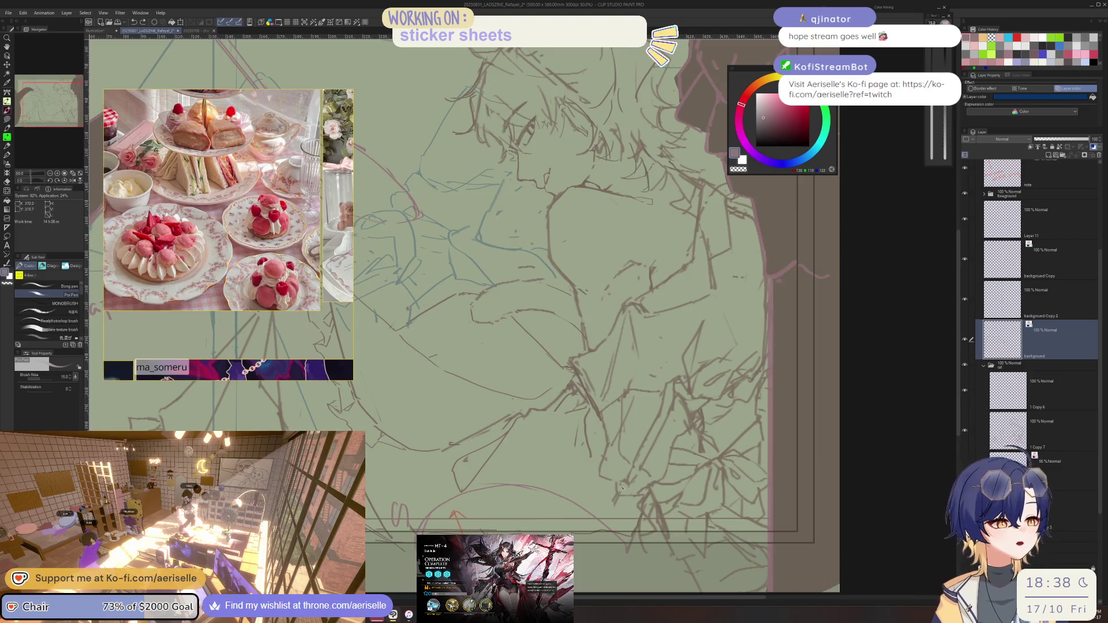
left_click(1039, 430)
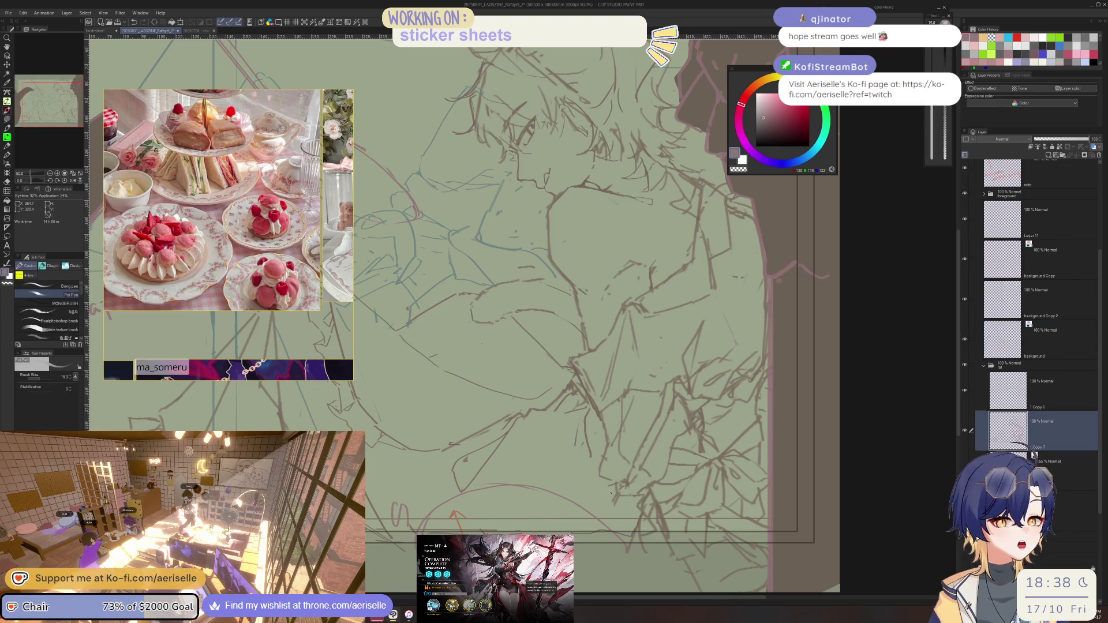
key("e")
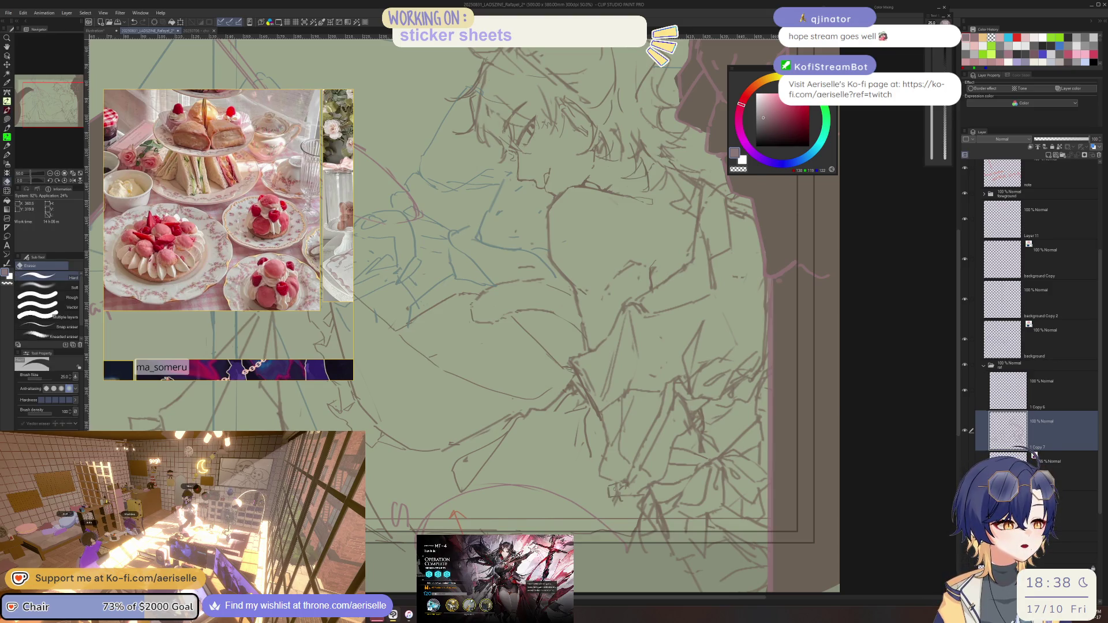
key("p")
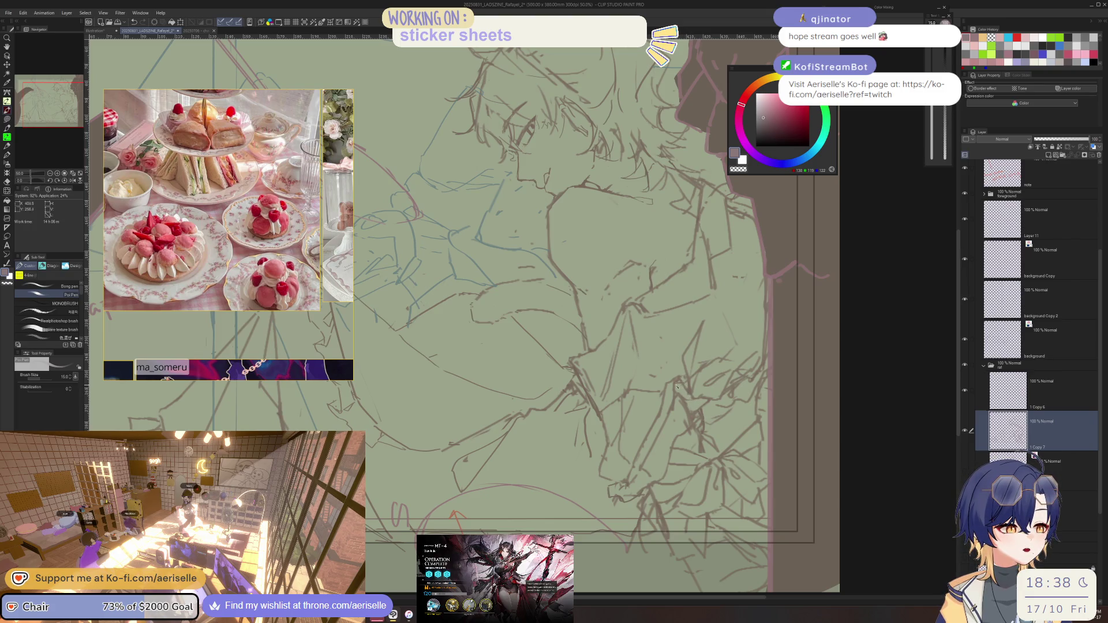
key("e")
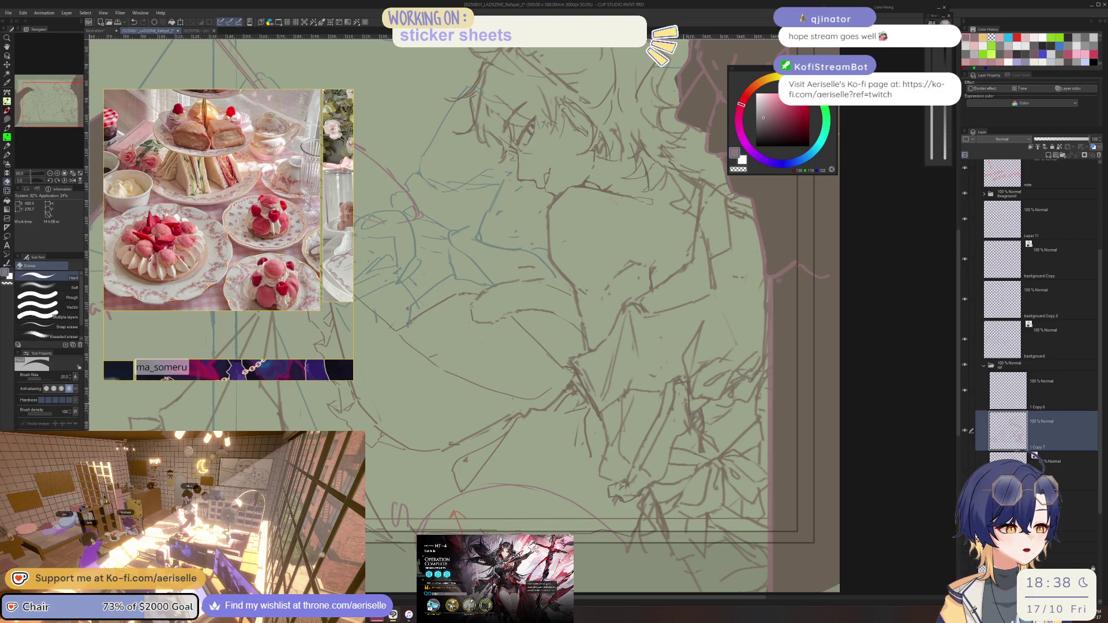
scroll(684, 406, "down", 5)
scroll(725, 396, "up", 6)
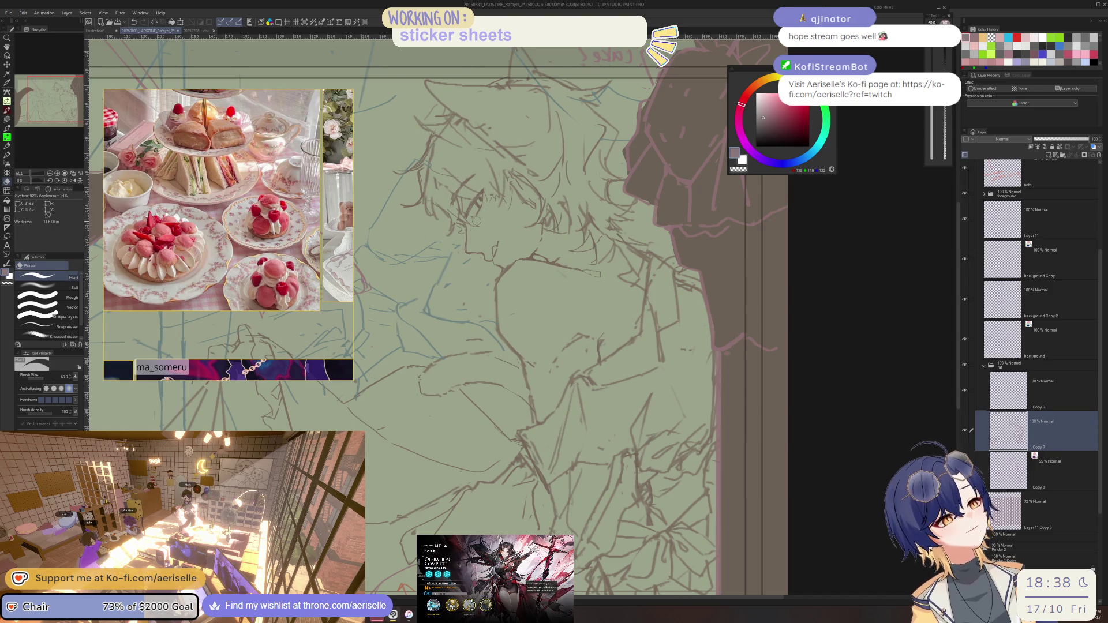
scroll(522, 309, "up", 3)
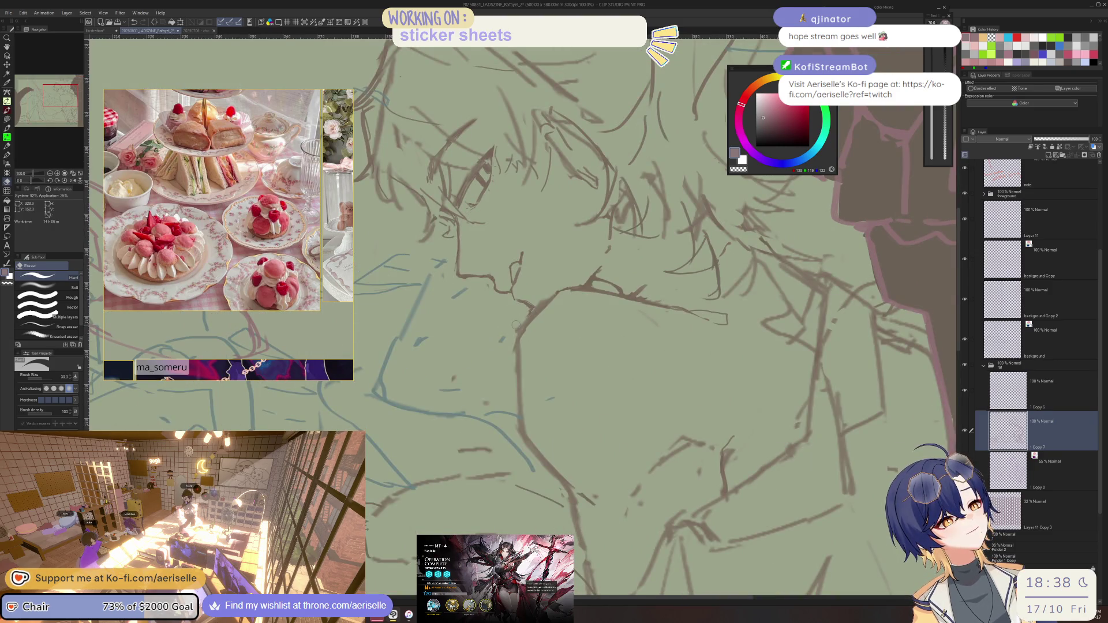
scroll(522, 308, "down", 3)
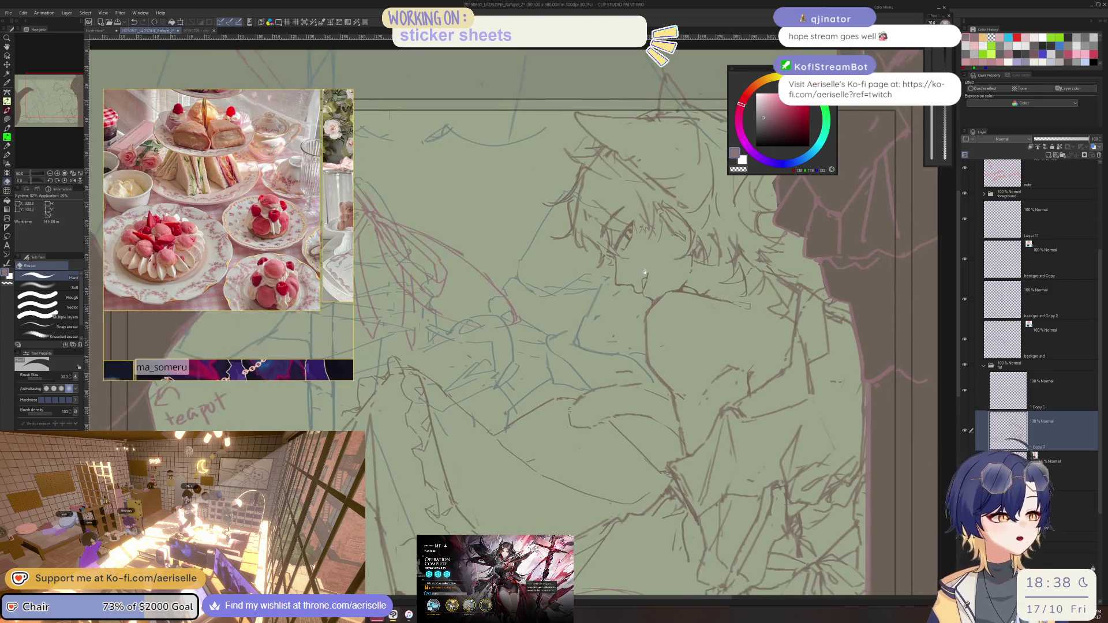
scroll(523, 307, "down", 3)
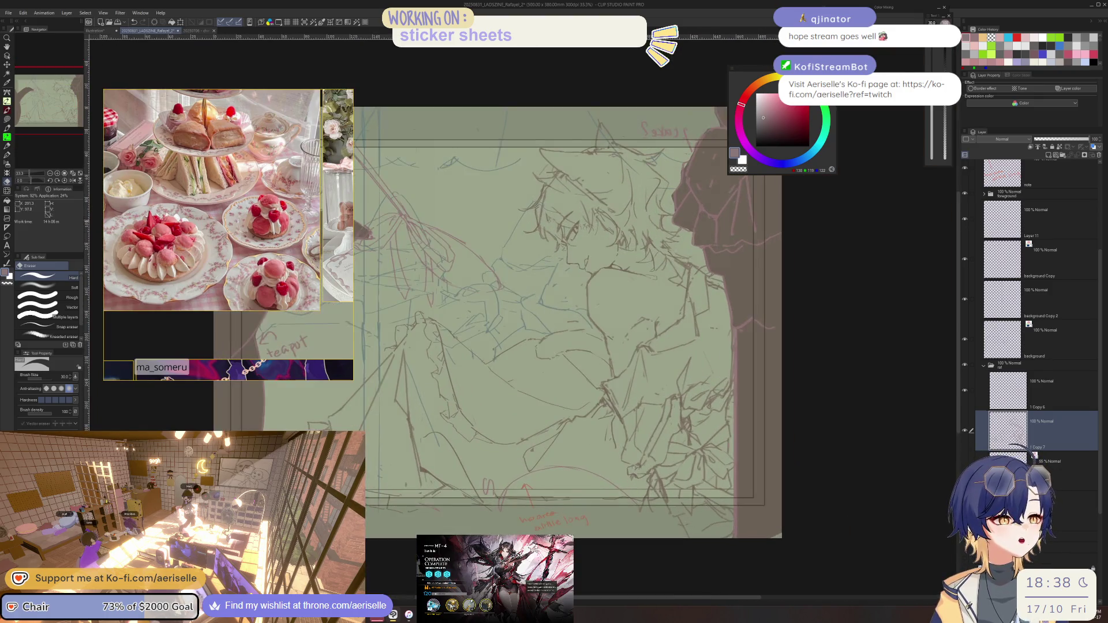
scroll(522, 307, "up", 5)
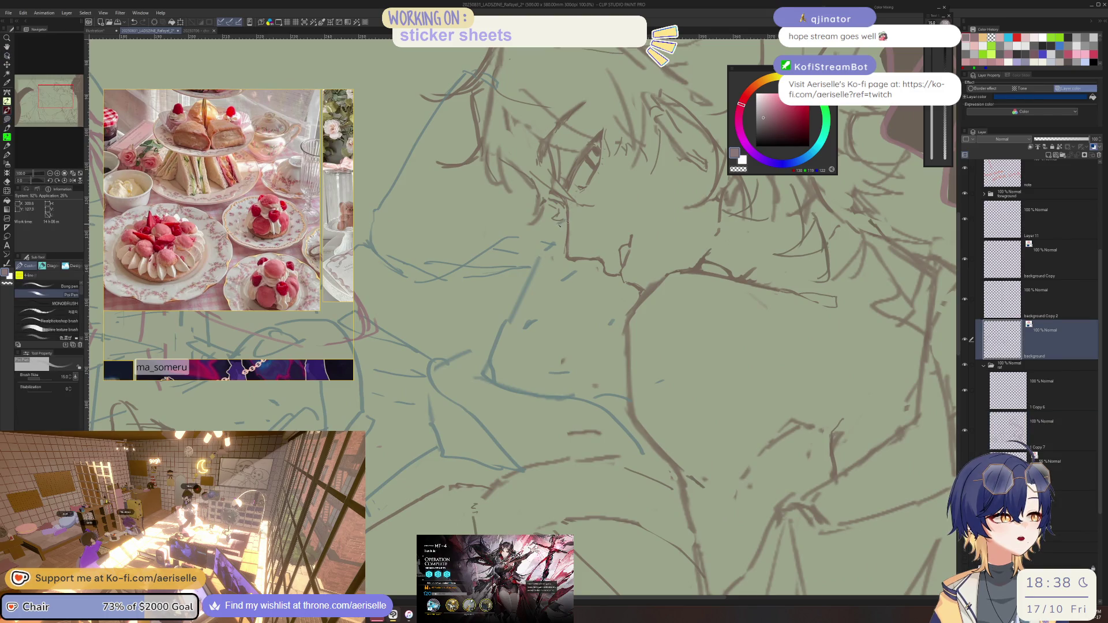
scroll(523, 307, "down", 5)
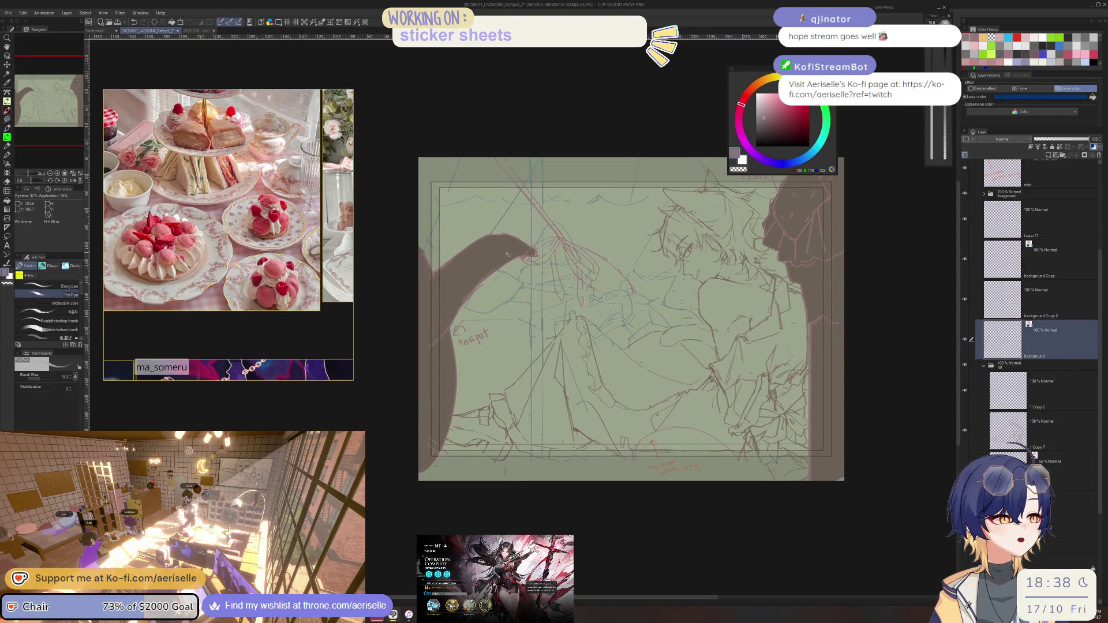
scroll(568, 265, "up", 3)
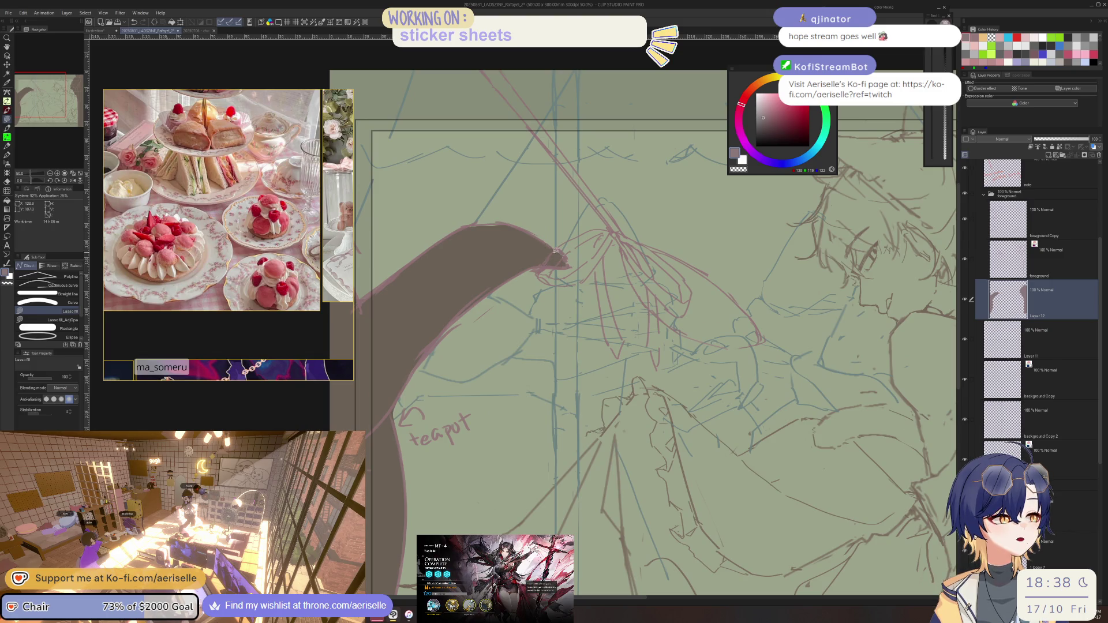
scroll(555, 249, "down", 5)
scroll(560, 255, "up", 5)
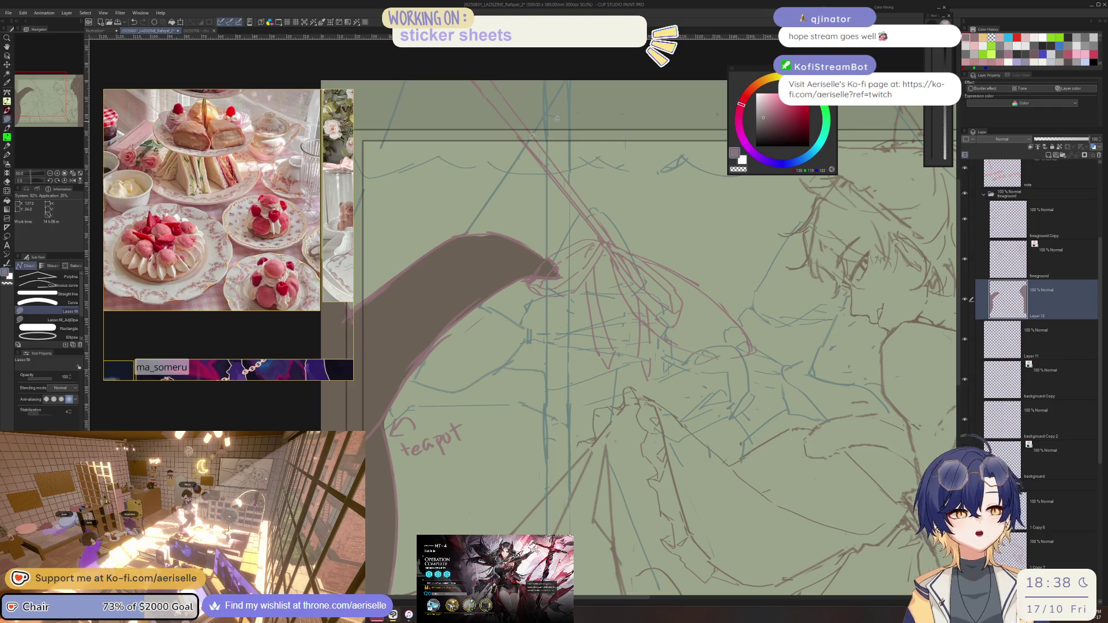
scroll(480, 243, "down", 1)
scroll(480, 244, "down", 1)
scroll(479, 244, "down", 1)
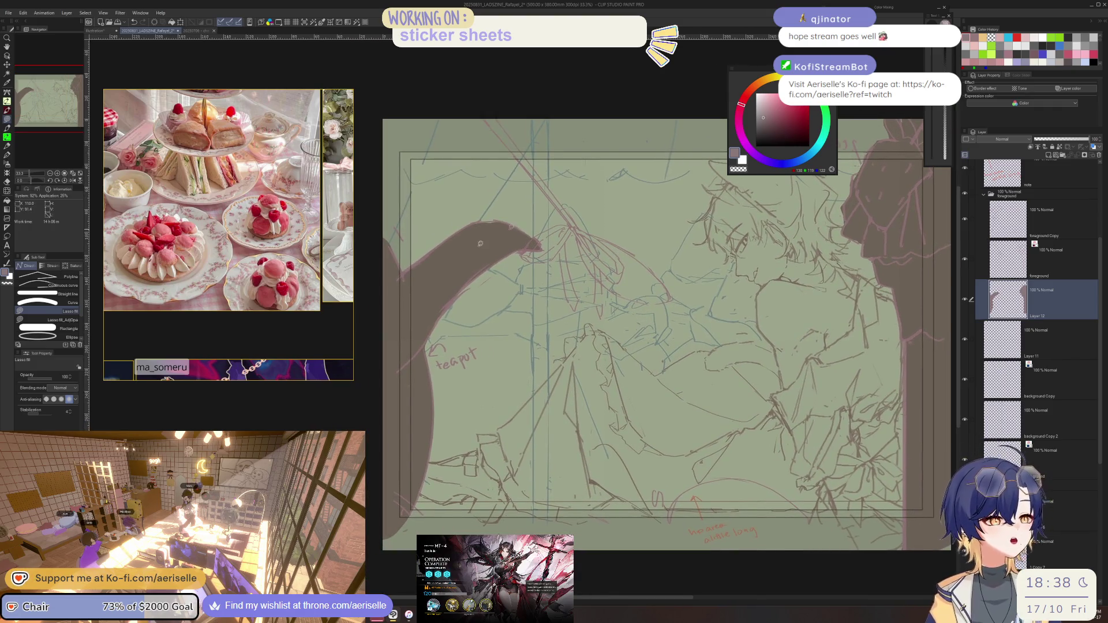
key("h")
scroll(480, 244, "up", 1)
scroll(480, 243, "up", 1)
scroll(479, 243, "up", 1)
scroll(479, 243, "up", 1)
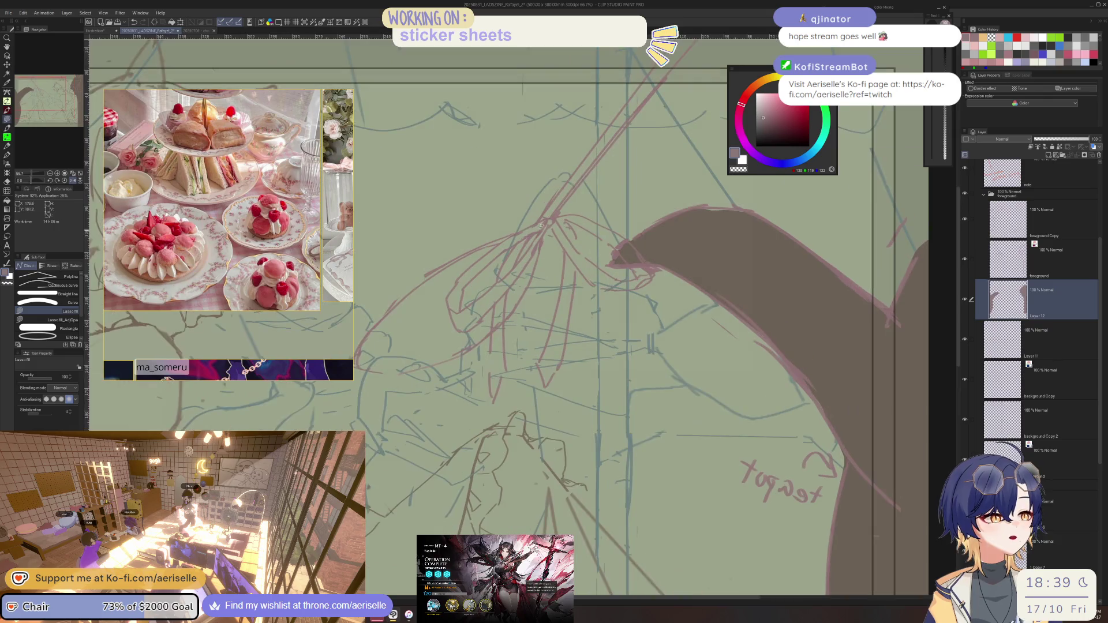
scroll(540, 226, "up", 1)
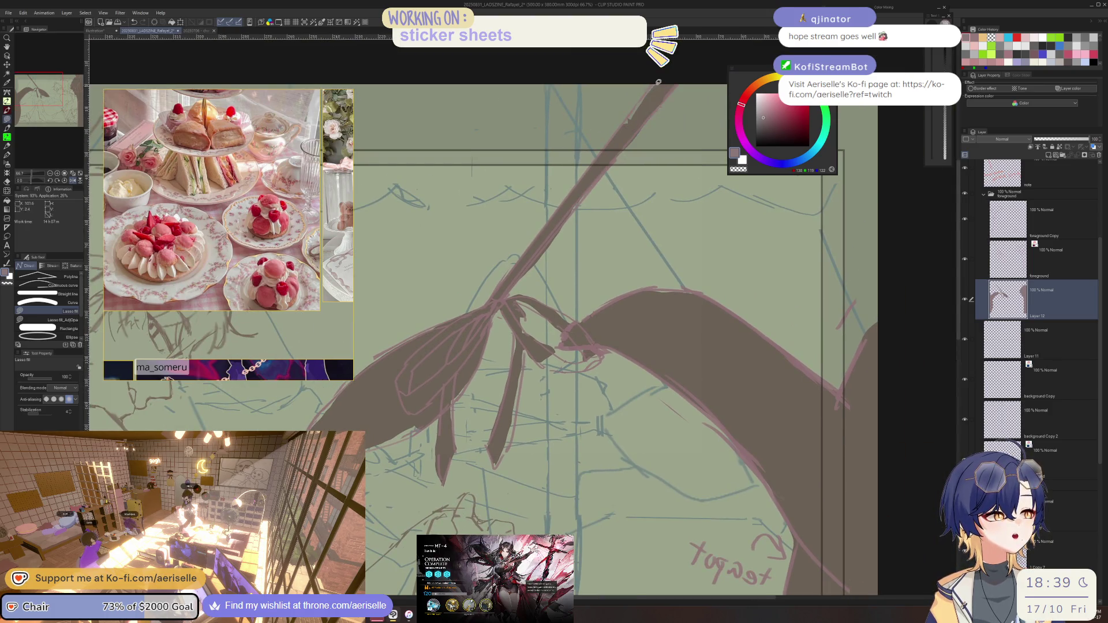
key("e")
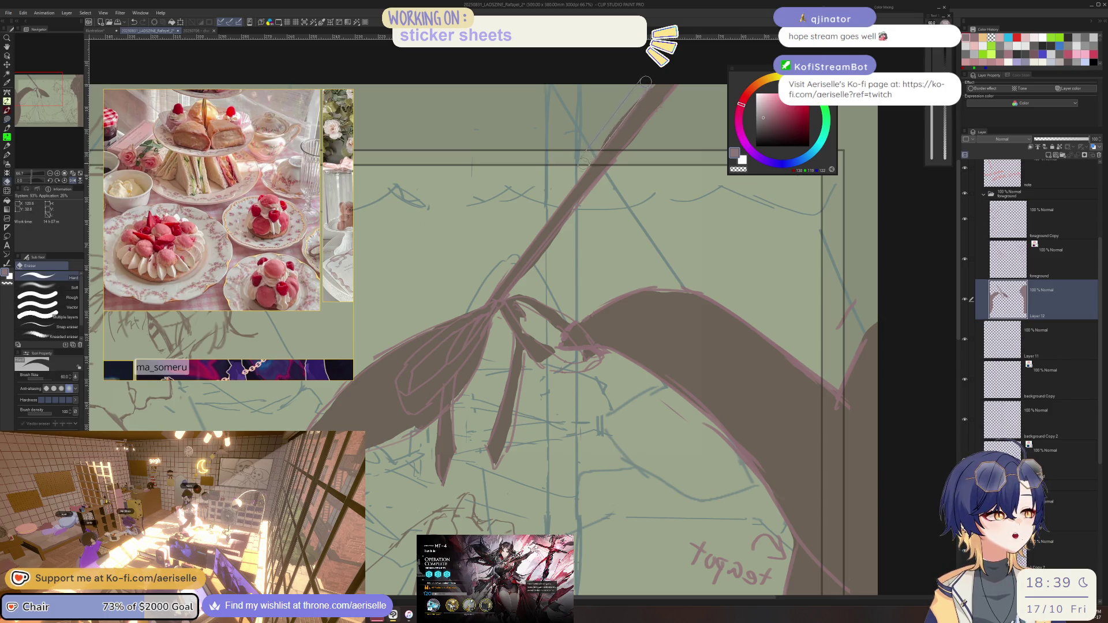
key("p")
key("e")
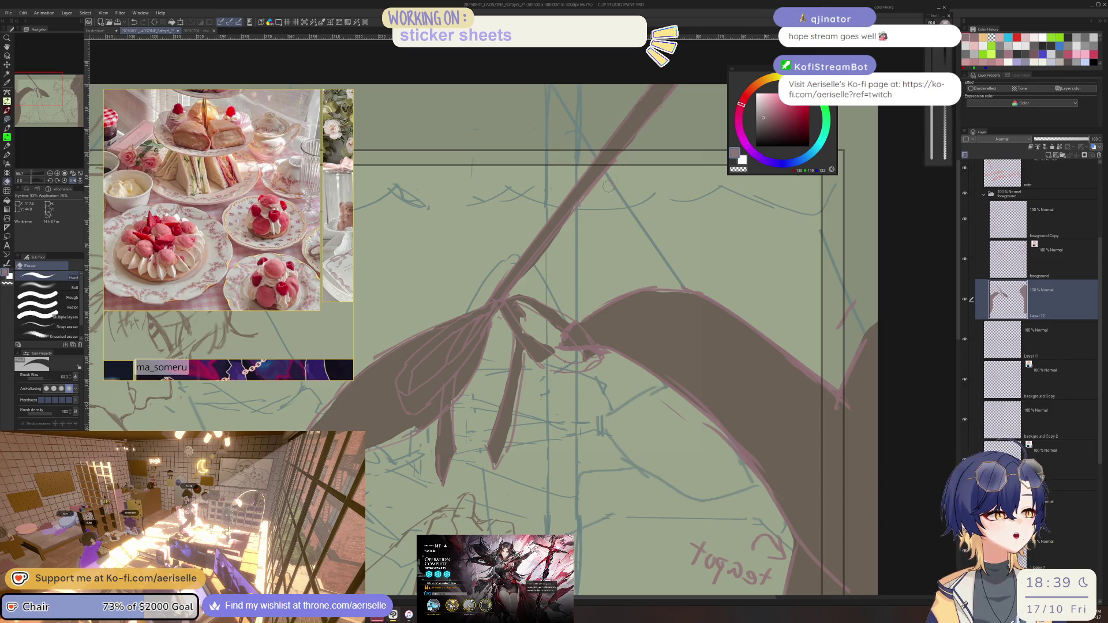
scroll(584, 259, "down", 3)
key("p")
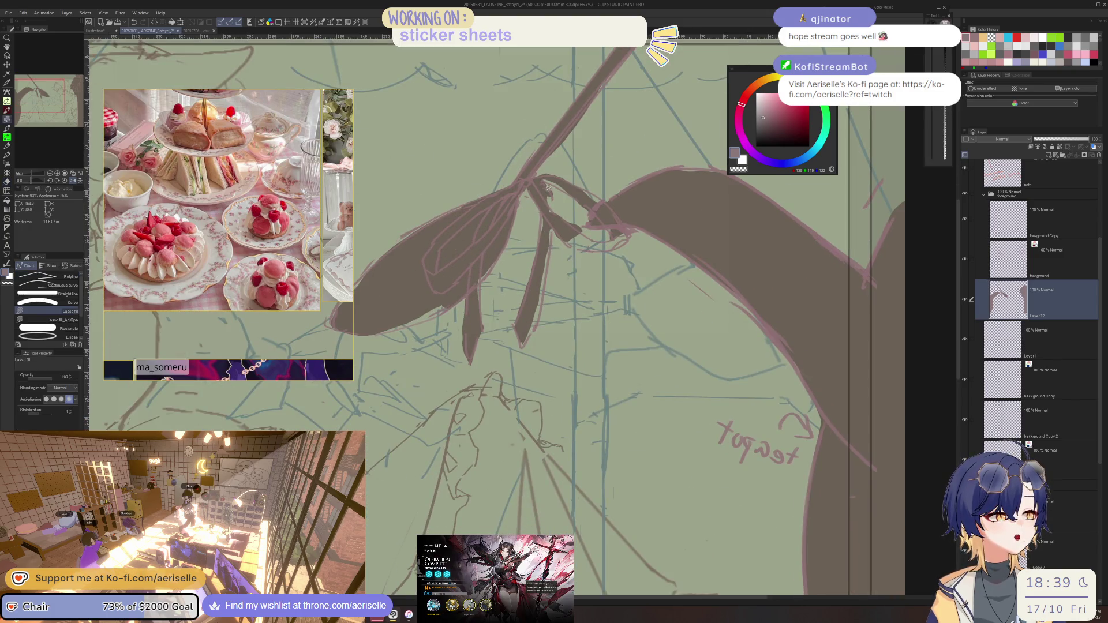
left_click_drag(542, 200, 547, 252)
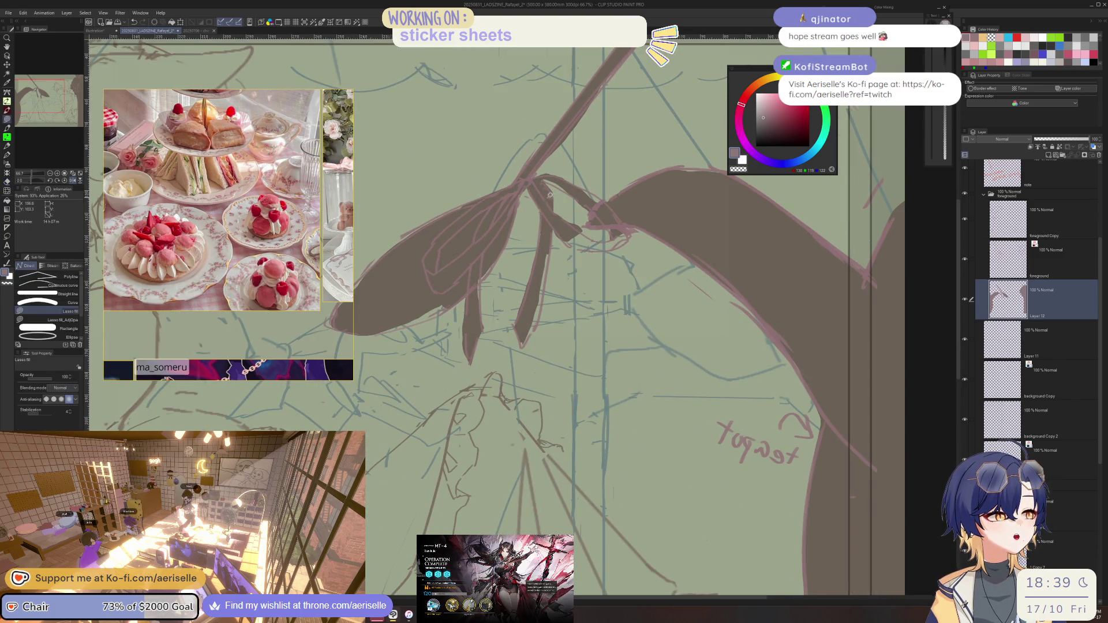
key("h")
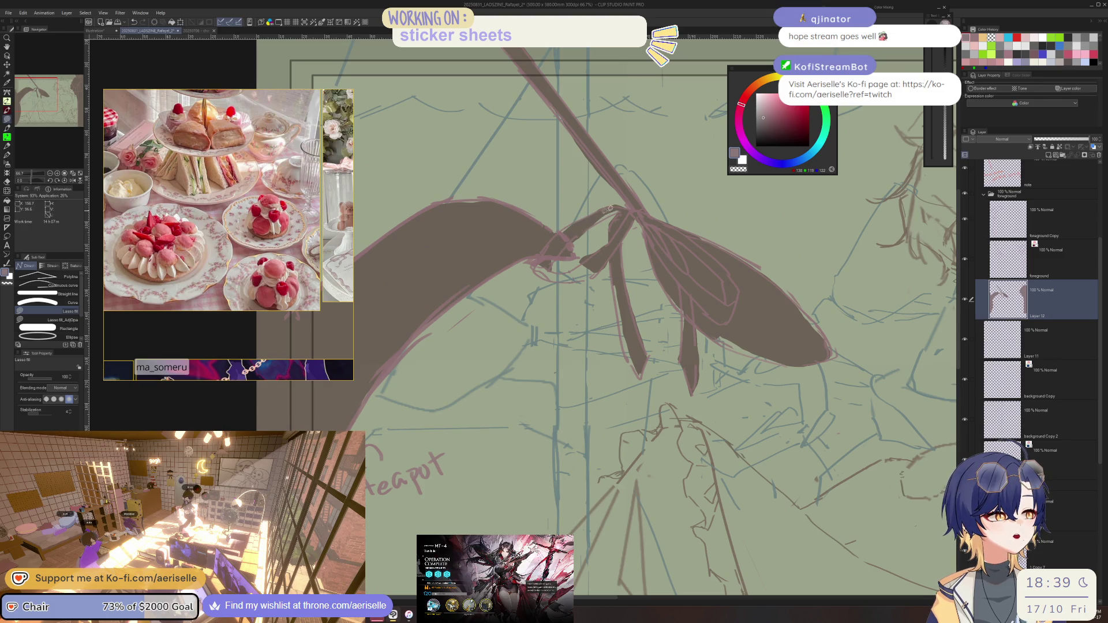
mouse_move(554, 257)
left_mouse_down()
mouse_move(545, 276)
mouse_move(572, 282)
mouse_move(532, 239)
left_mouse_up()
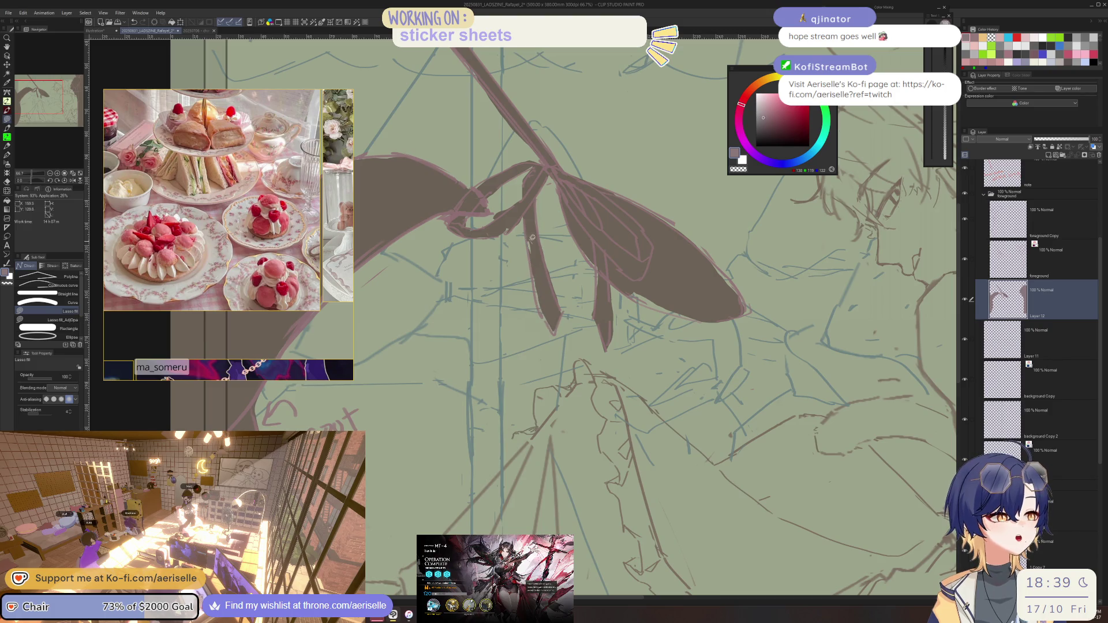
scroll(543, 291, "down", 2)
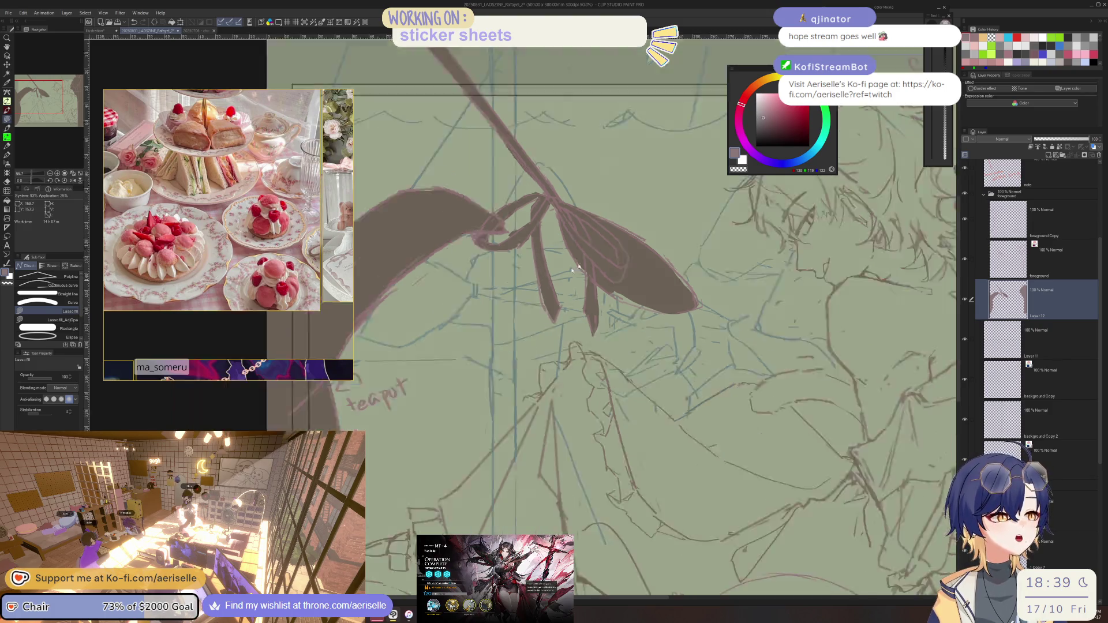
scroll(543, 291, "down", 3)
left_click_drag(512, 261, 562, 261)
scroll(560, 260, "up", 2)
scroll(560, 260, "down", 1)
scroll(560, 260, "up", 3)
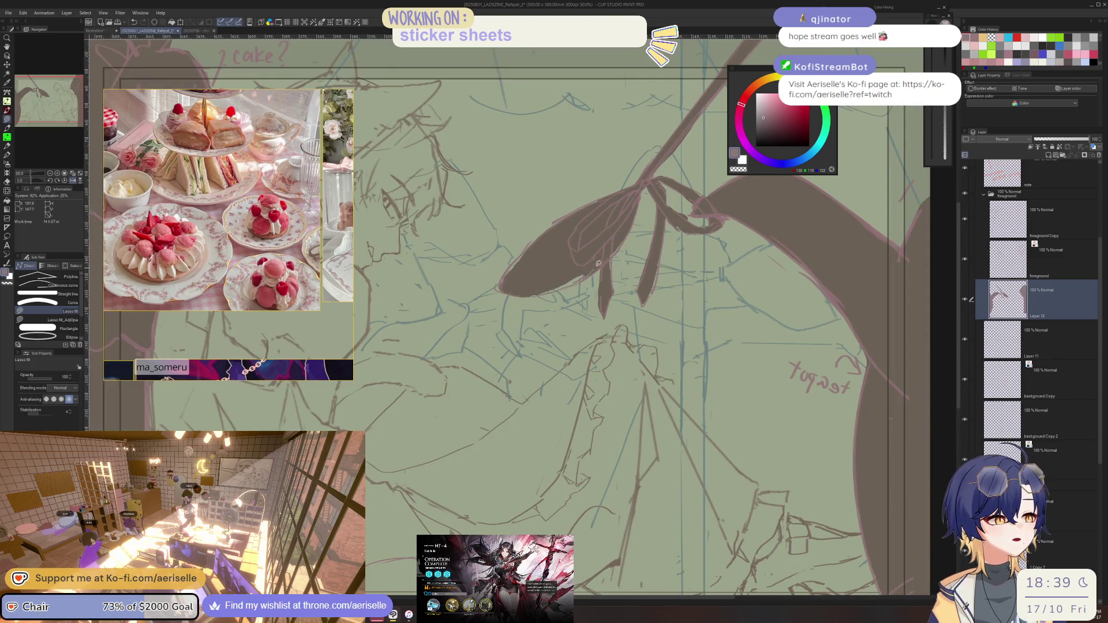
scroll(598, 263, "down", 3)
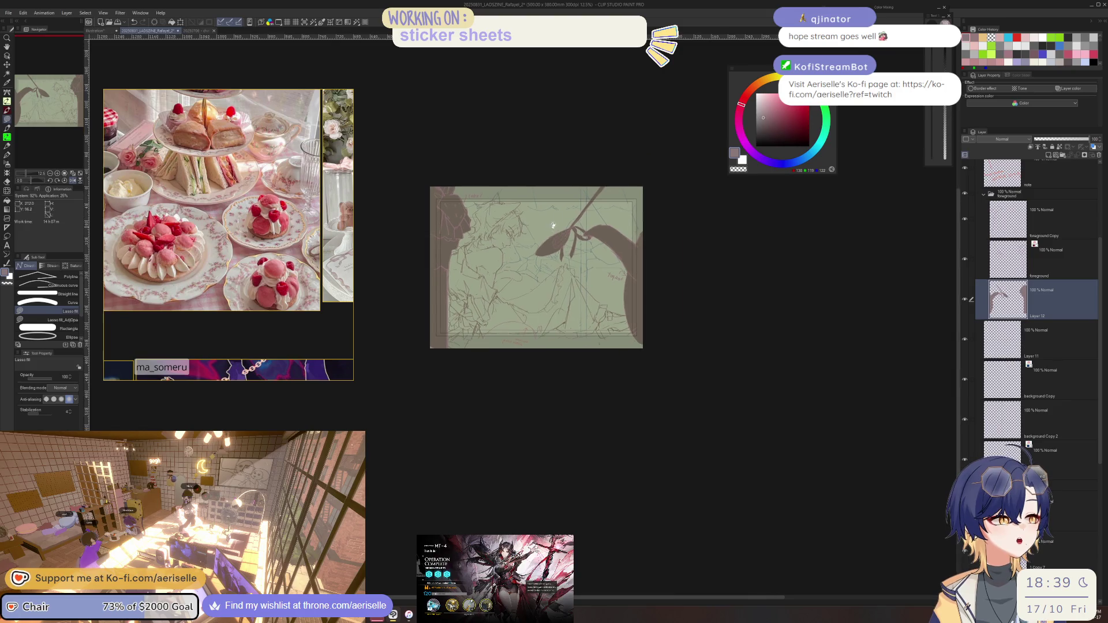
scroll(553, 226, "up", 2)
scroll(552, 226, "up", 1)
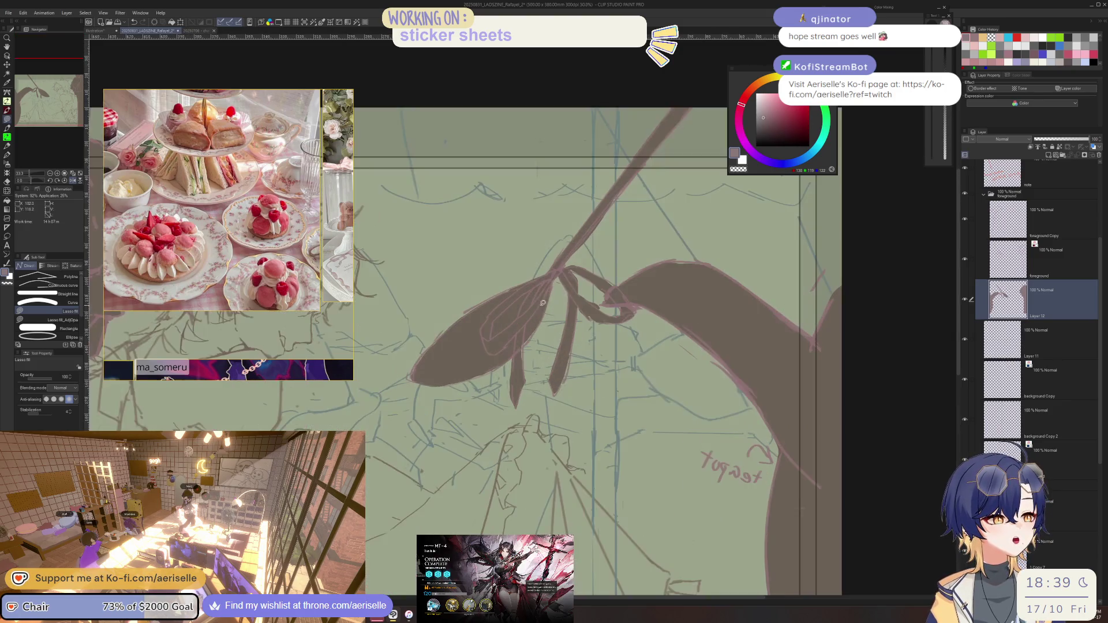
scroll(546, 292, "up", 1)
key("o")
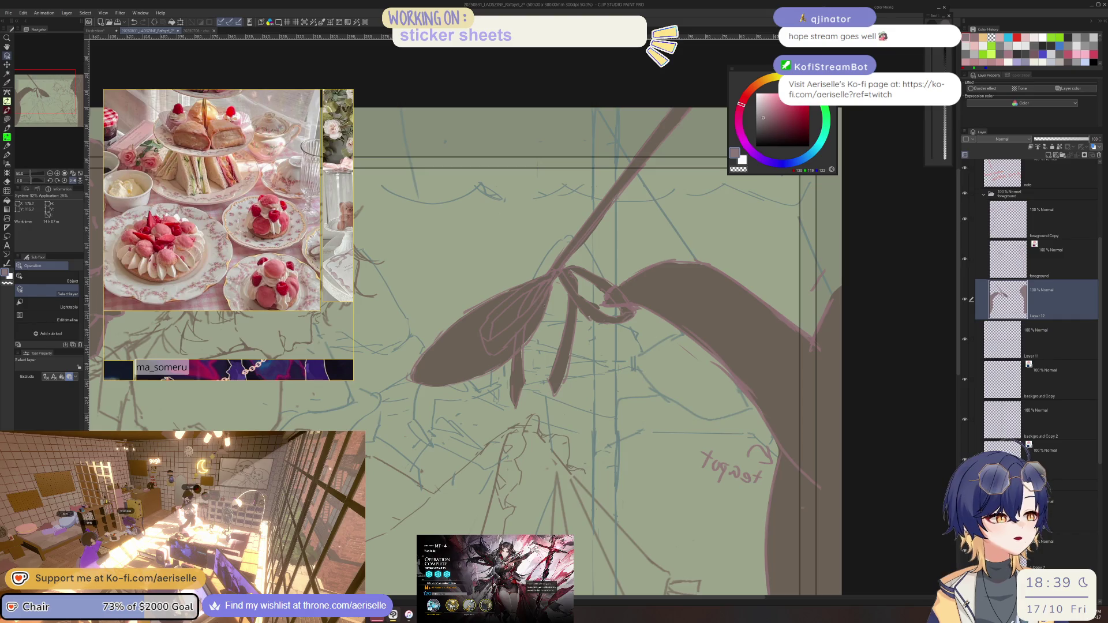
- Lasso the dark leaf shape, stretch it longer downward, and brush over the gap on its lower edge
key("m")
left_click_drag(493, 314, 513, 337)
key("ctrl+t")
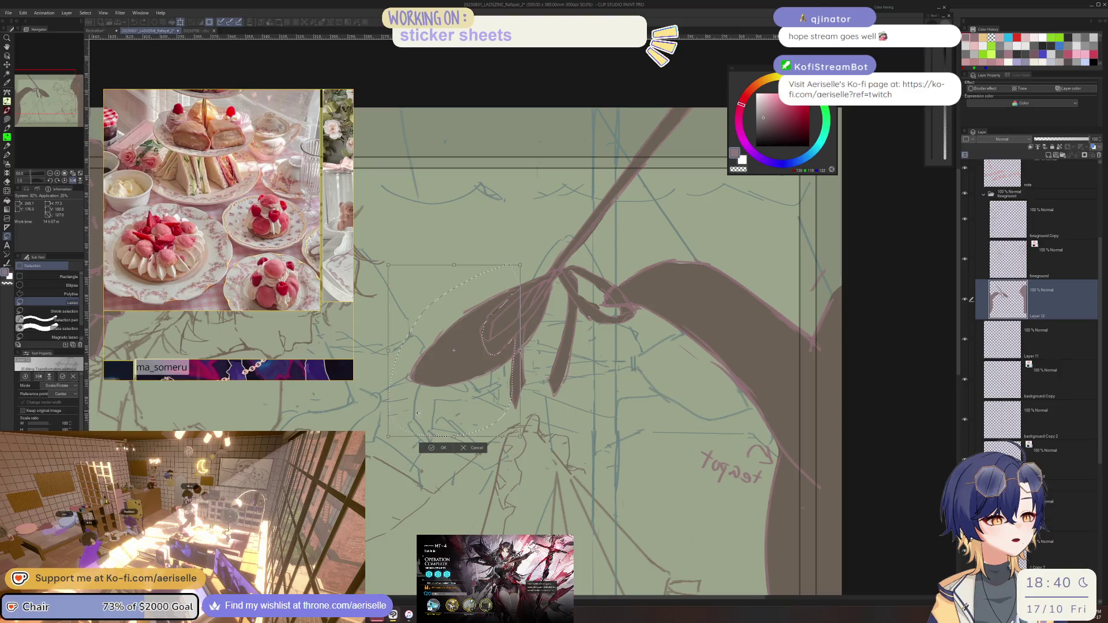
left_click_drag(389, 437, 392, 443)
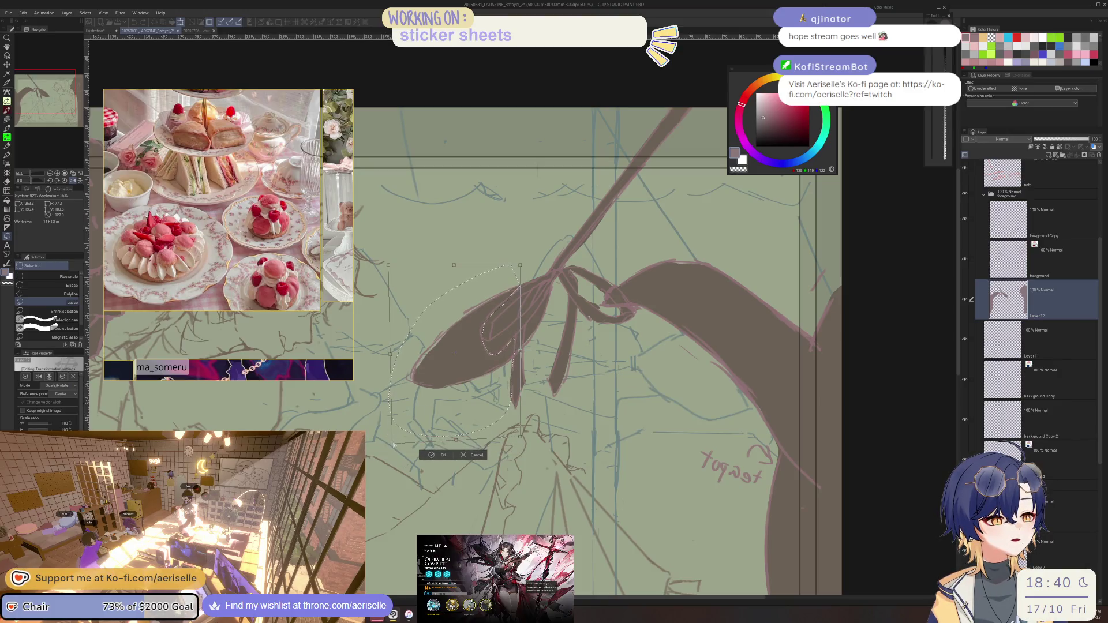
left_click(438, 454)
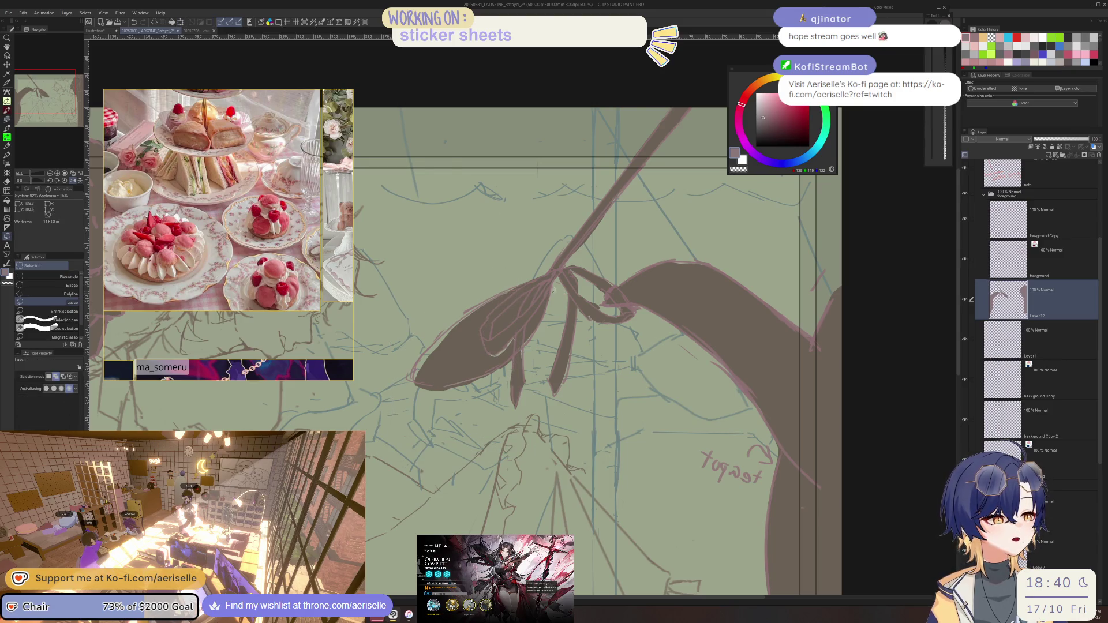
scroll(555, 347, "down", 2)
scroll(554, 346, "down", 1)
scroll(531, 304, "up", 3)
key("b")
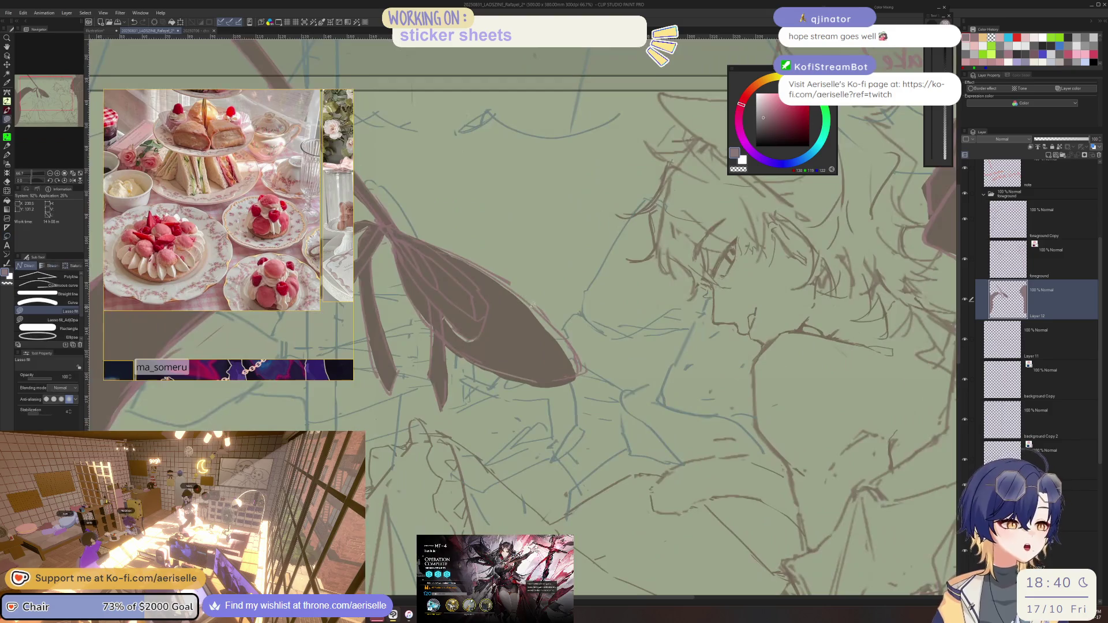
left_click_drag(475, 337, 446, 303)
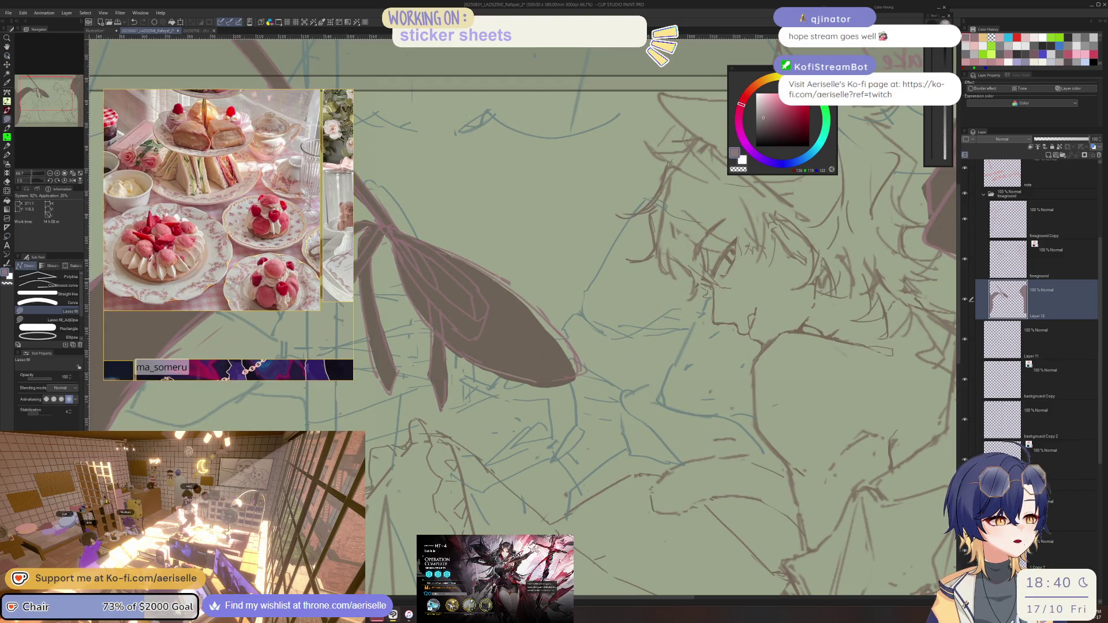
- On the sketch line layer, lasso the leaf's lines and stretch them to fit the reshaped leaf
key("m")
key("alt+]")
mouse_move(445, 259)
left_mouse_down()
mouse_move(513, 333)
mouse_move(564, 448)
left_mouse_up()
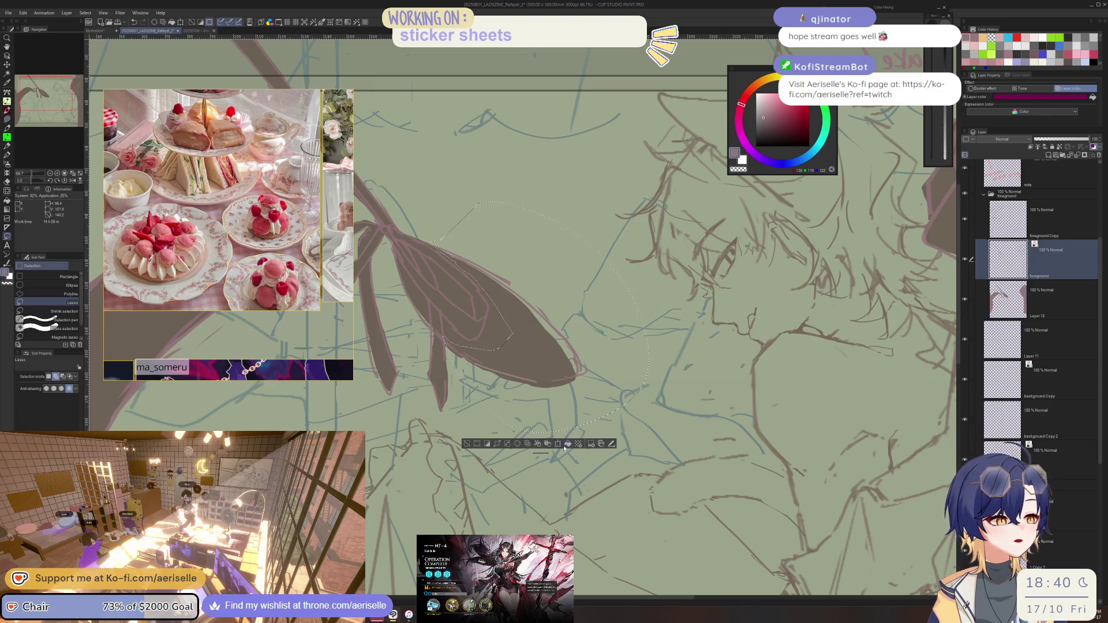
left_click(559, 444)
left_click_drag(649, 436, 641, 444)
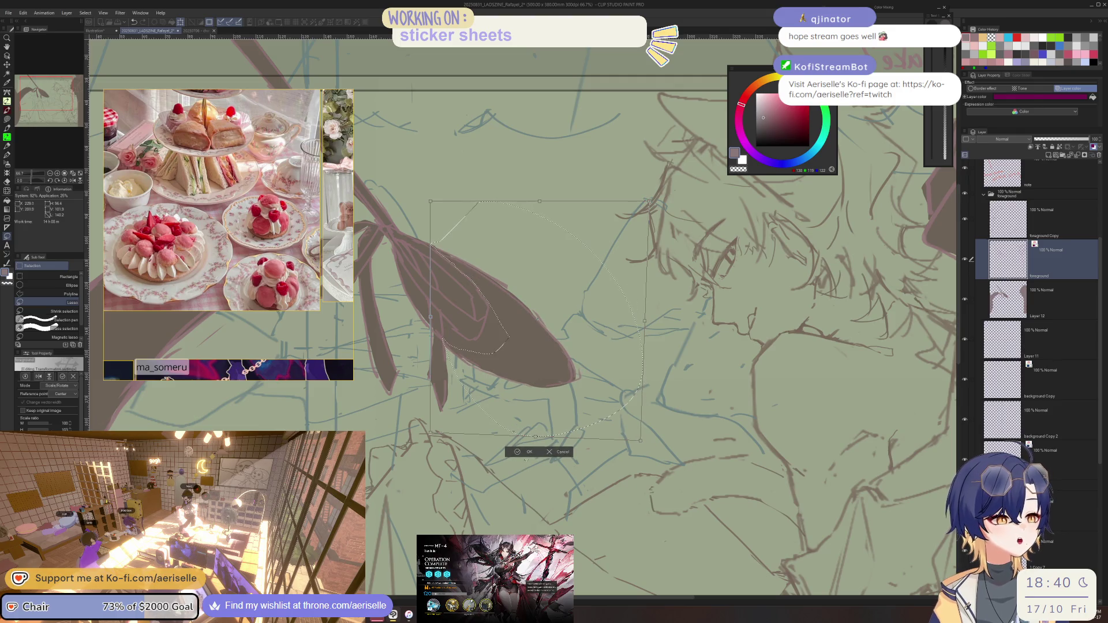
key("Return")
scroll(521, 464, "down", 5)
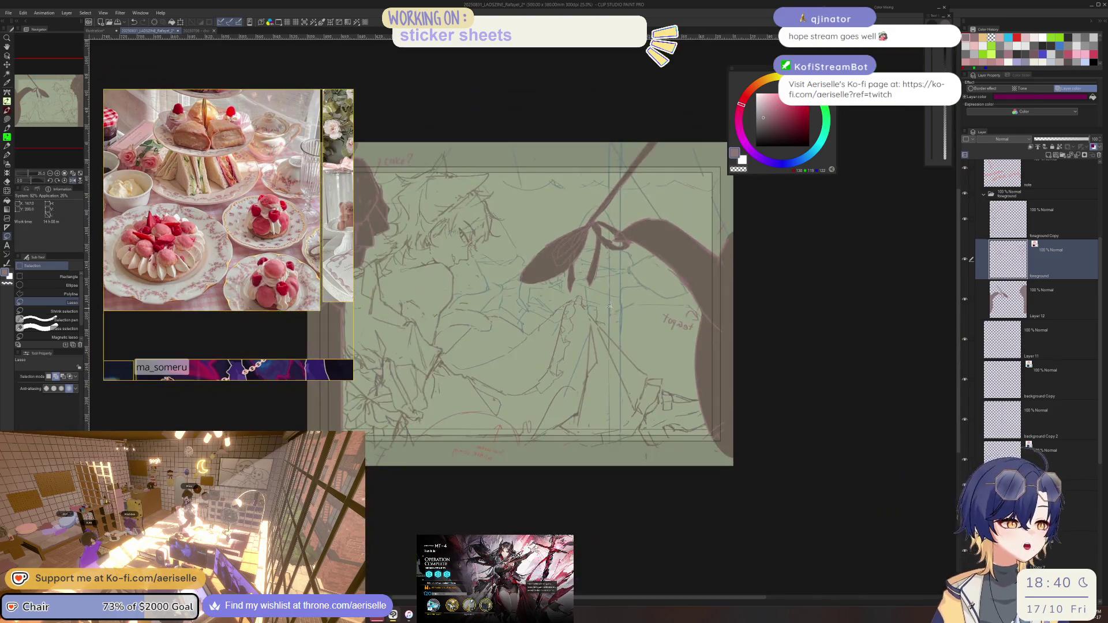
scroll(622, 289, "up", 5)
key("o")
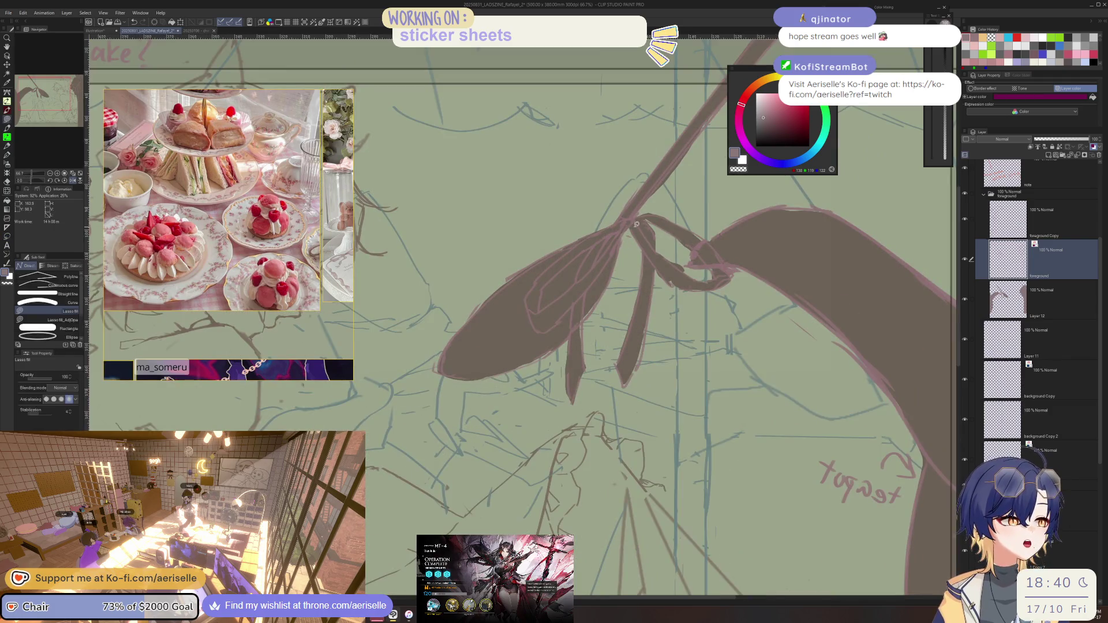
key("alt+bracketleft")
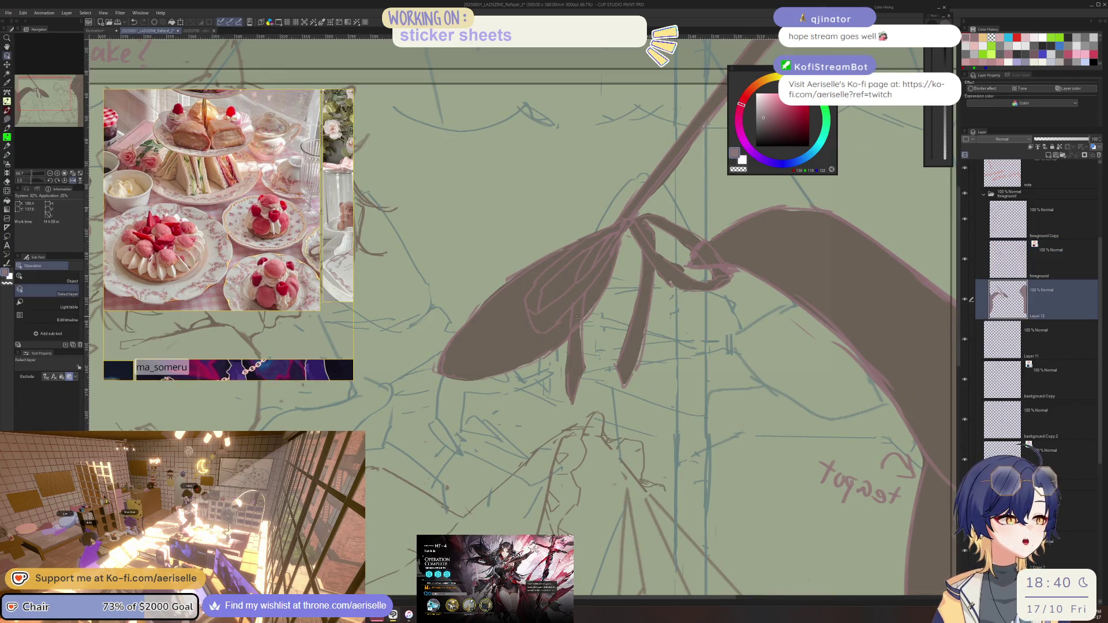
key("u")
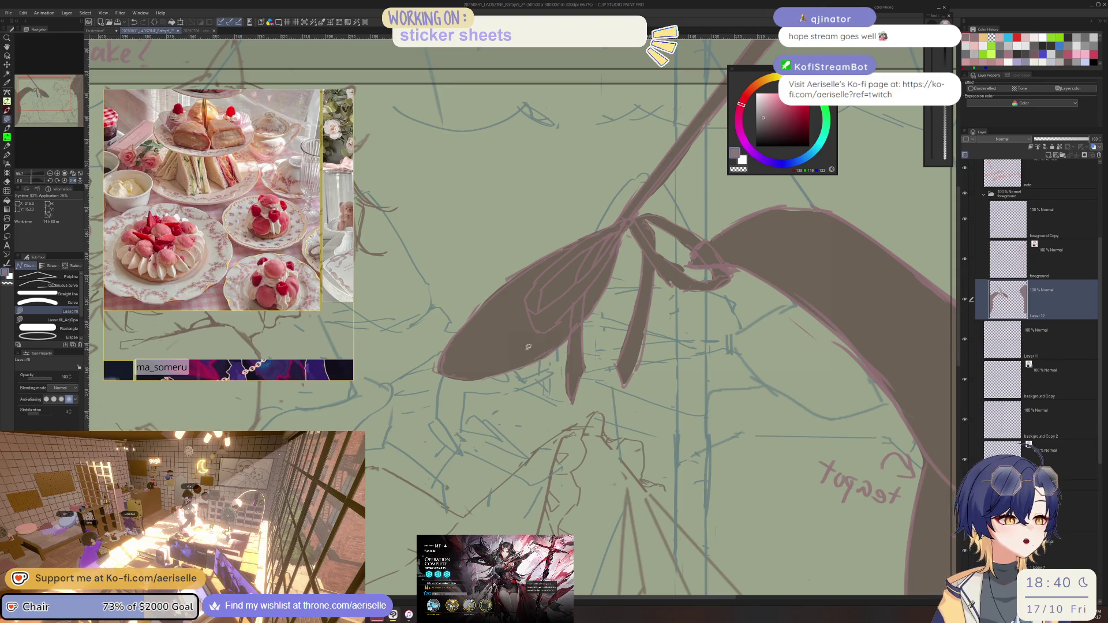
key("p")
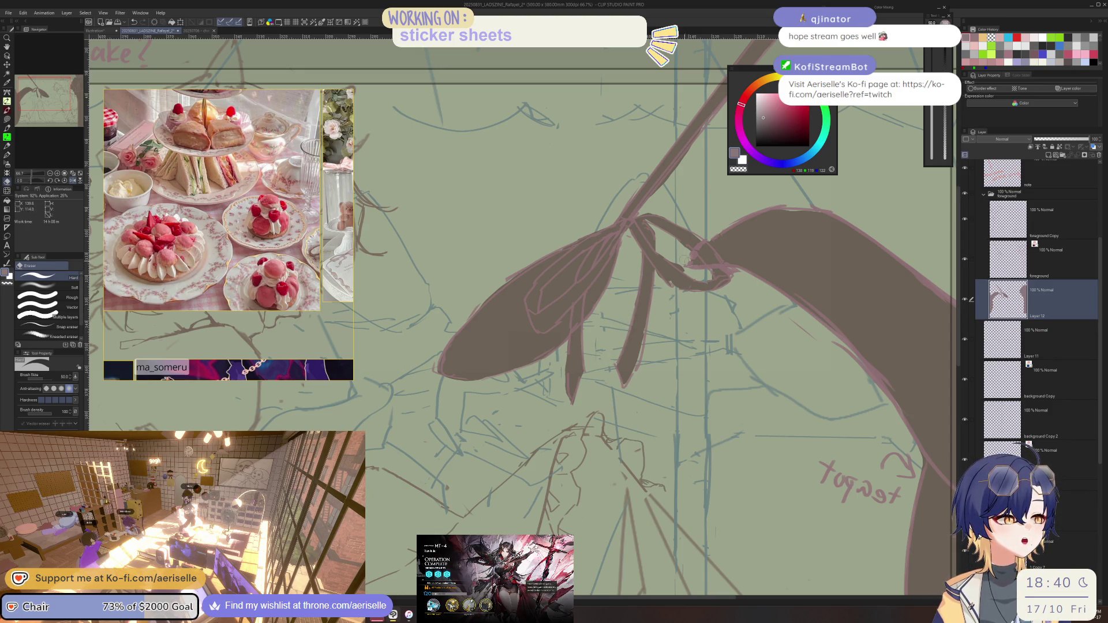
scroll(661, 235, "down", 3)
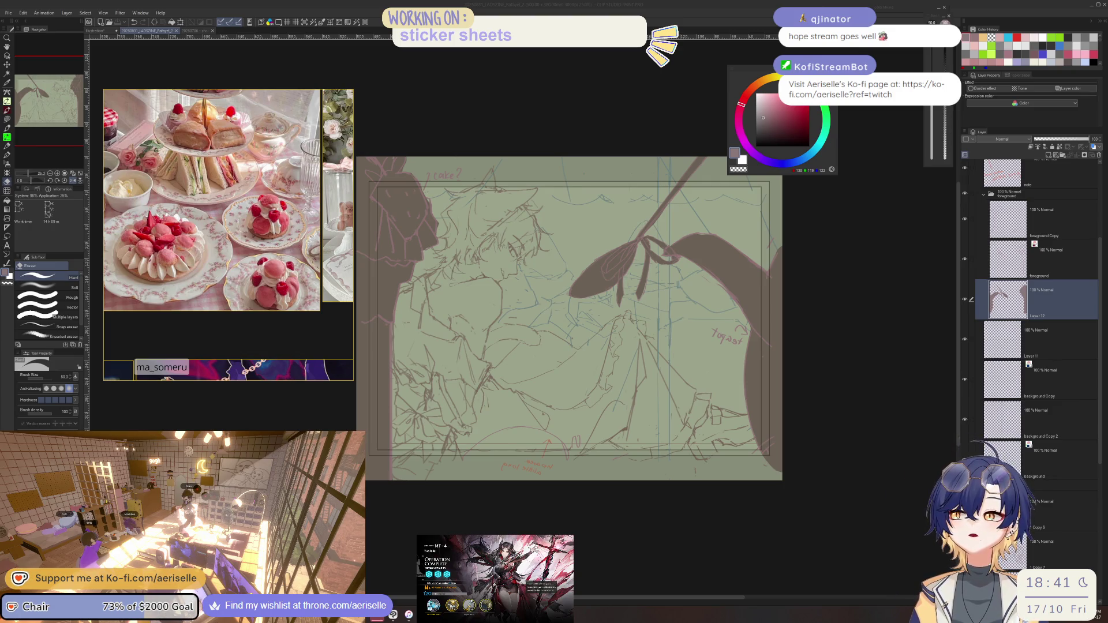
- Mirror the canvas view horizontally and move up to the foreground layer with the brush active
left_click(810, 253)
key("h")
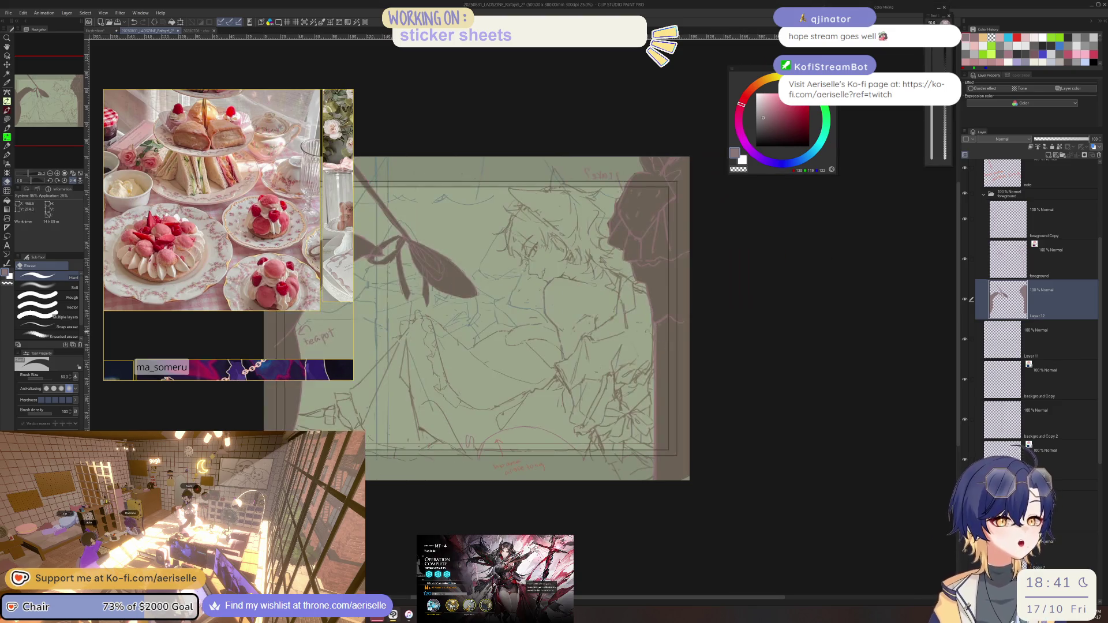
scroll(745, 182, "up", 2)
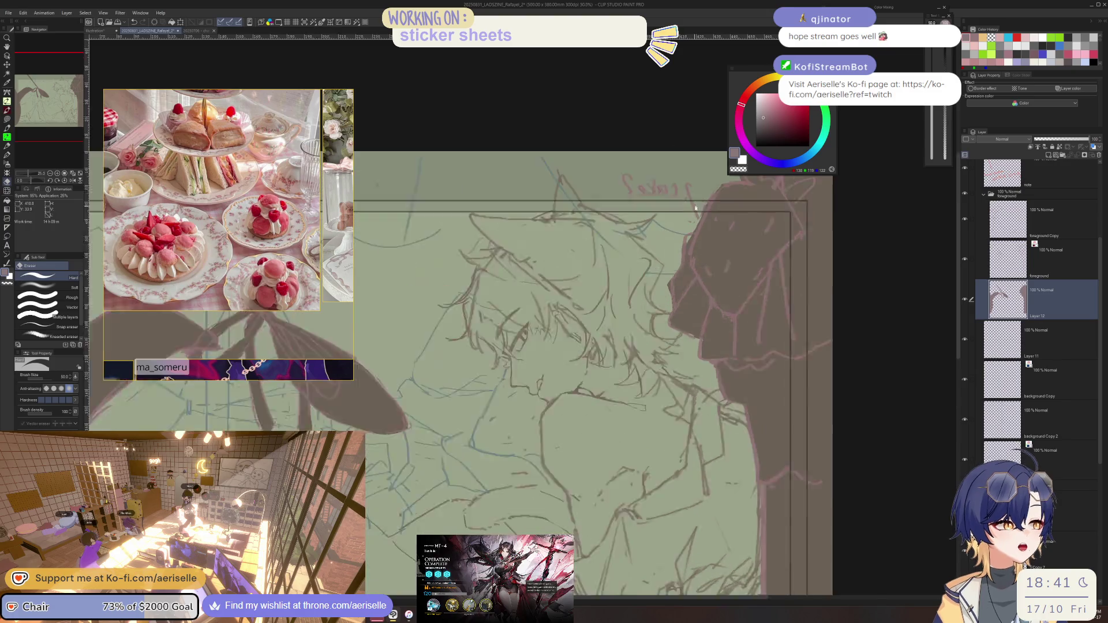
scroll(745, 183, "up", 2)
key("alt+bracketright")
key("b")
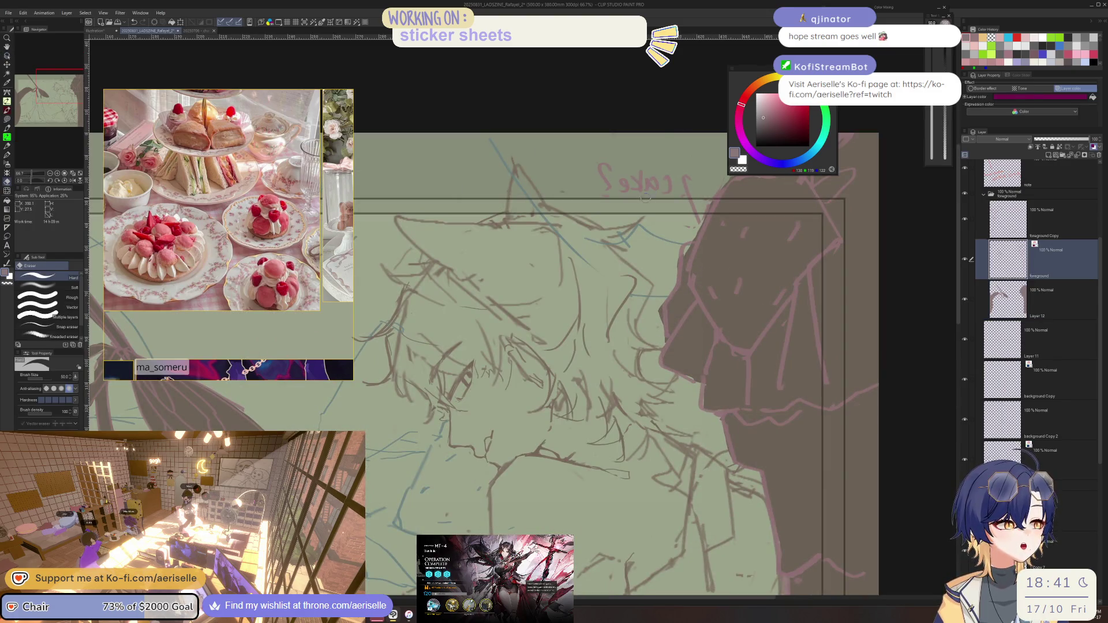
scroll(688, 260, "down", 3)
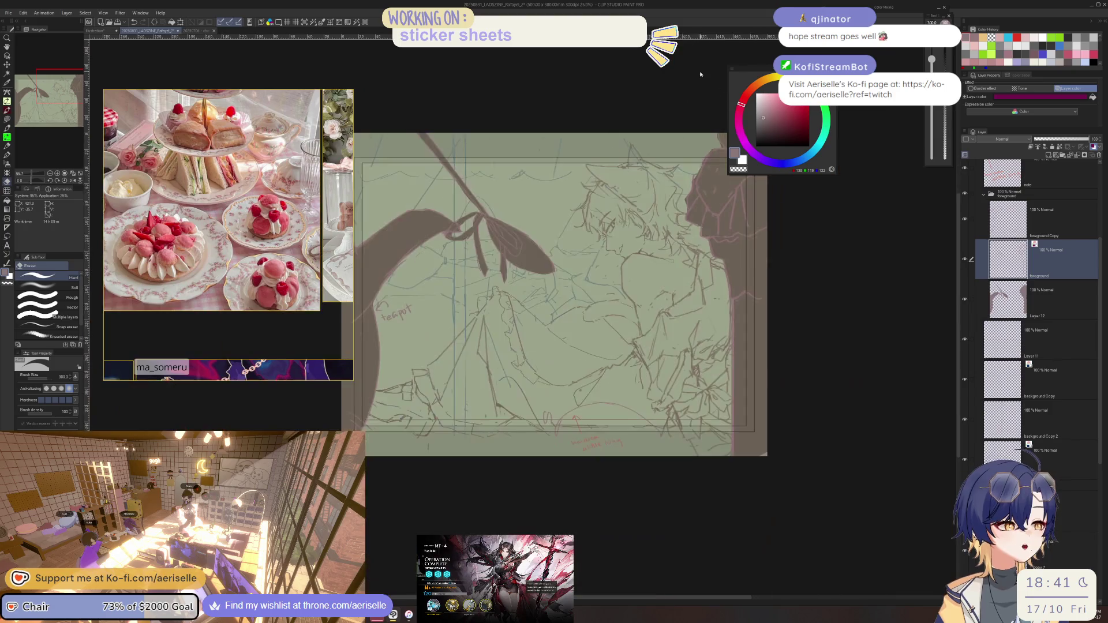
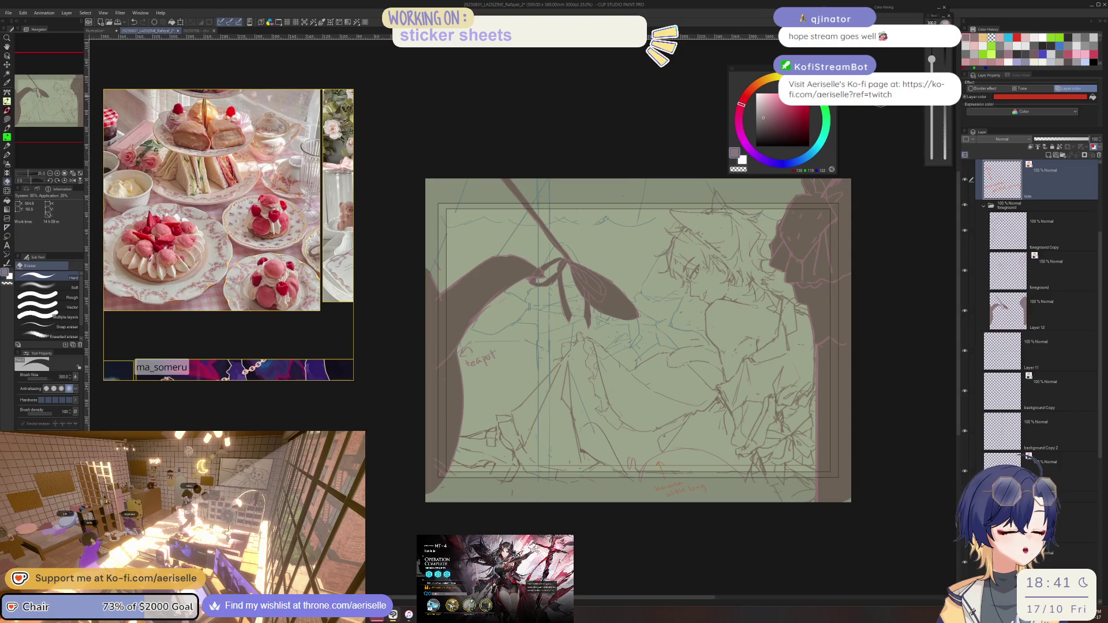
- Handwrite the red note 'white BG' above the bow with the pen
key("p")
scroll(617, 286, "up", 3)
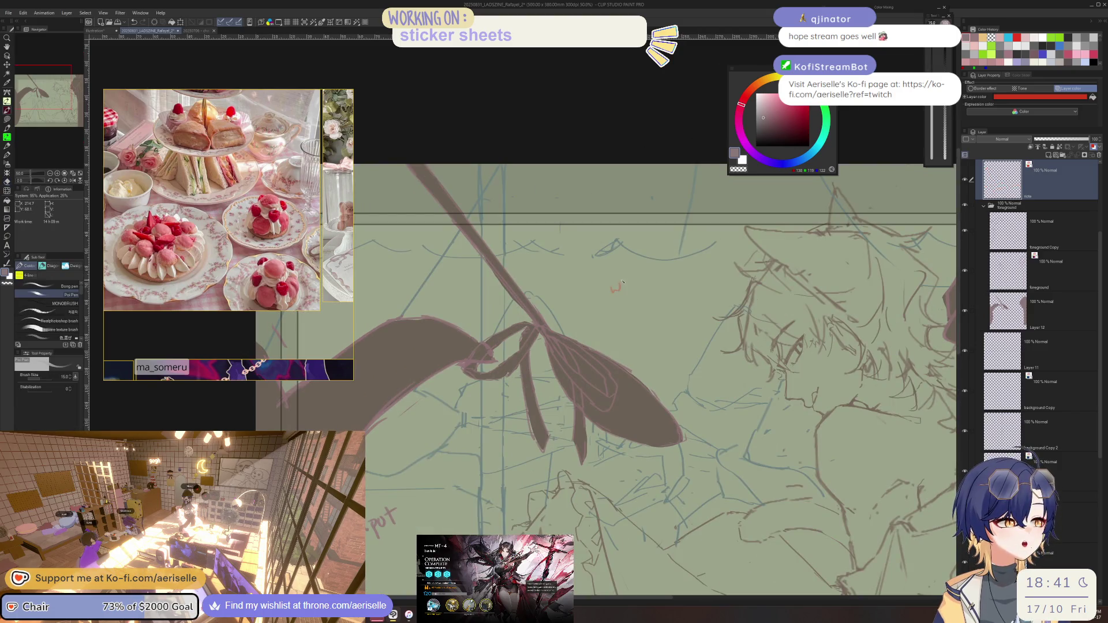
left_click_drag(610, 287, 641, 286)
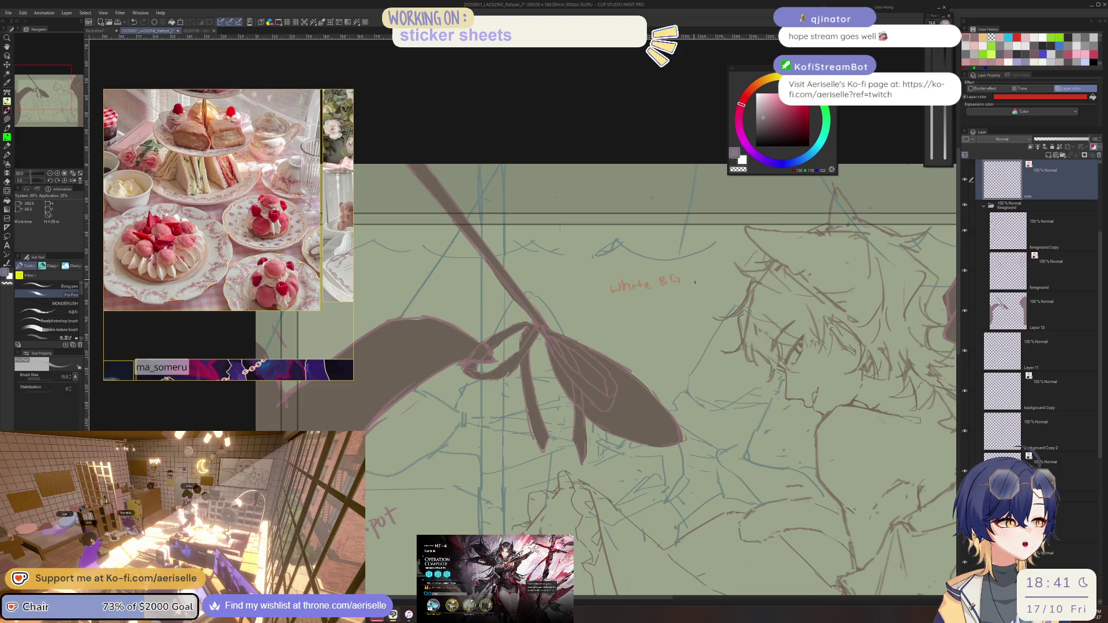
scroll(640, 155, "down", 2)
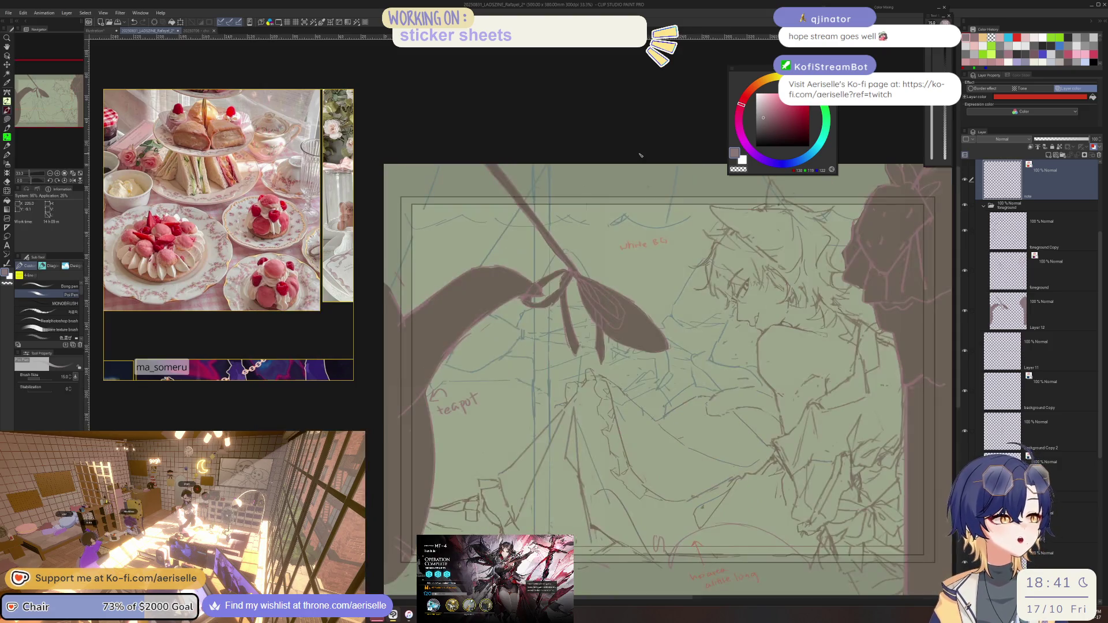
scroll(193, 283, "down", 2)
scroll(192, 283, "down", 2)
scroll(193, 282, "up", 3)
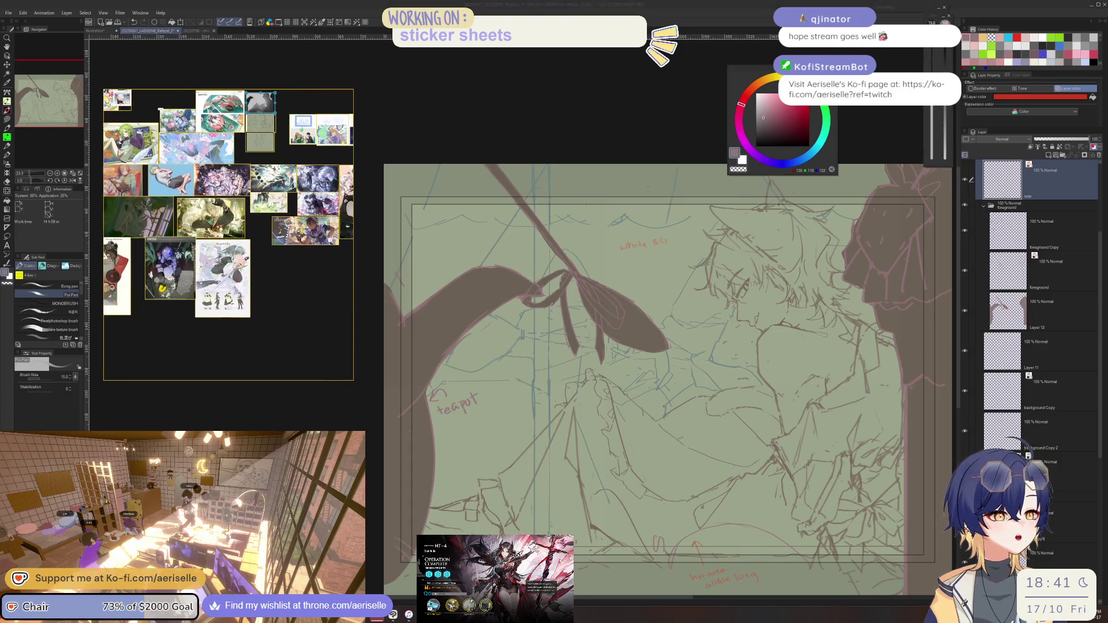
- Pan the PureRef board to bring other reference illustrations into view
left_click_drag(156, 251, 243, 244)
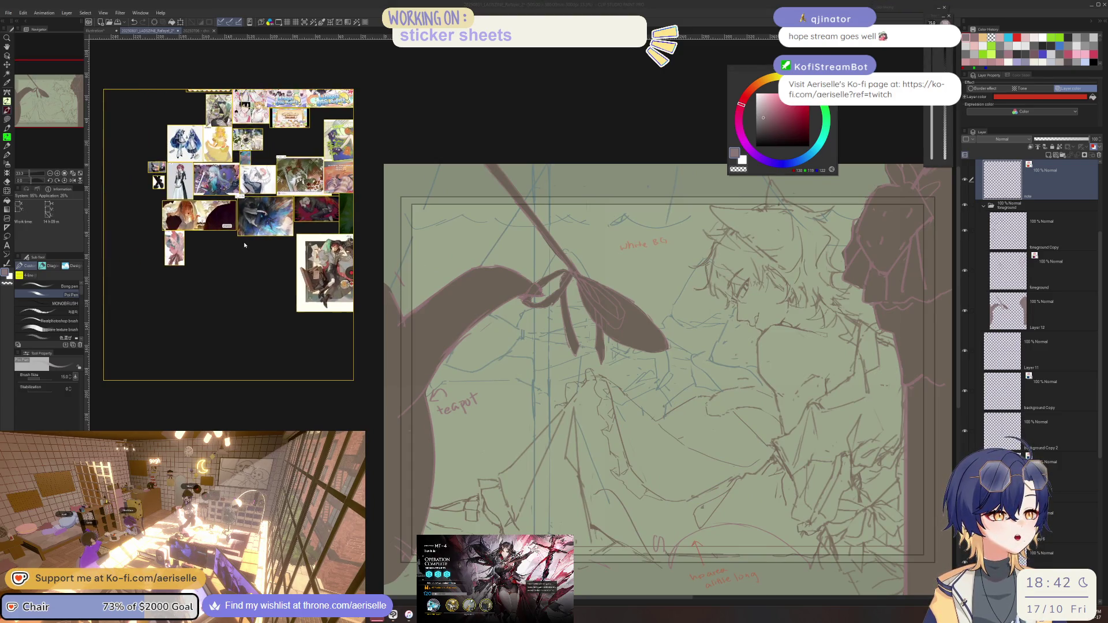
scroll(244, 243, "up", 2)
scroll(190, 217, "up", 2)
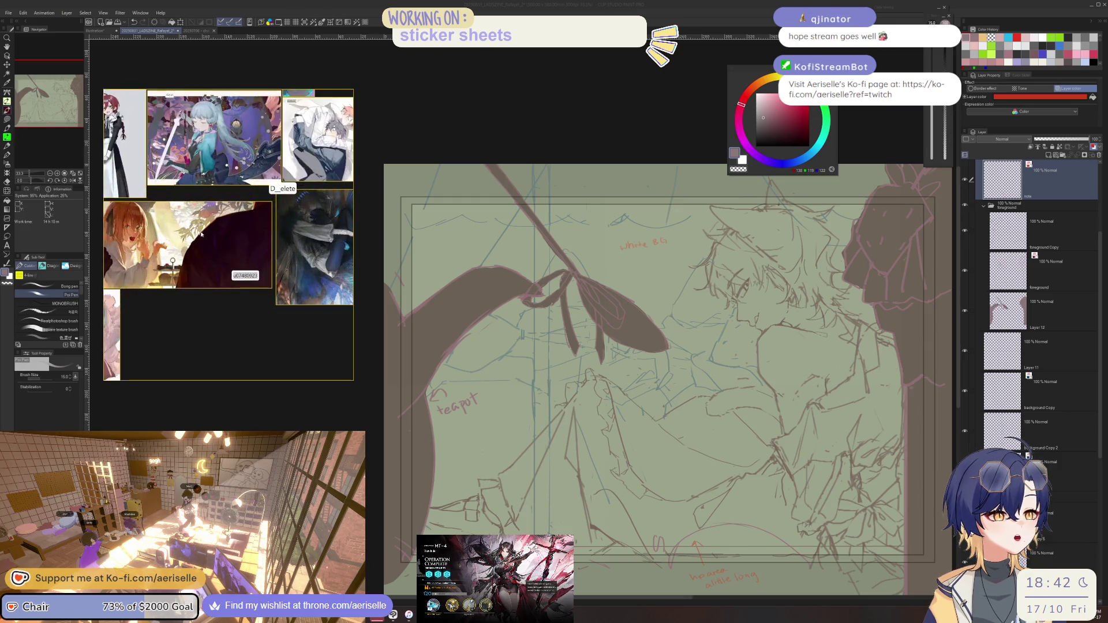
scroll(164, 188, "up", 1)
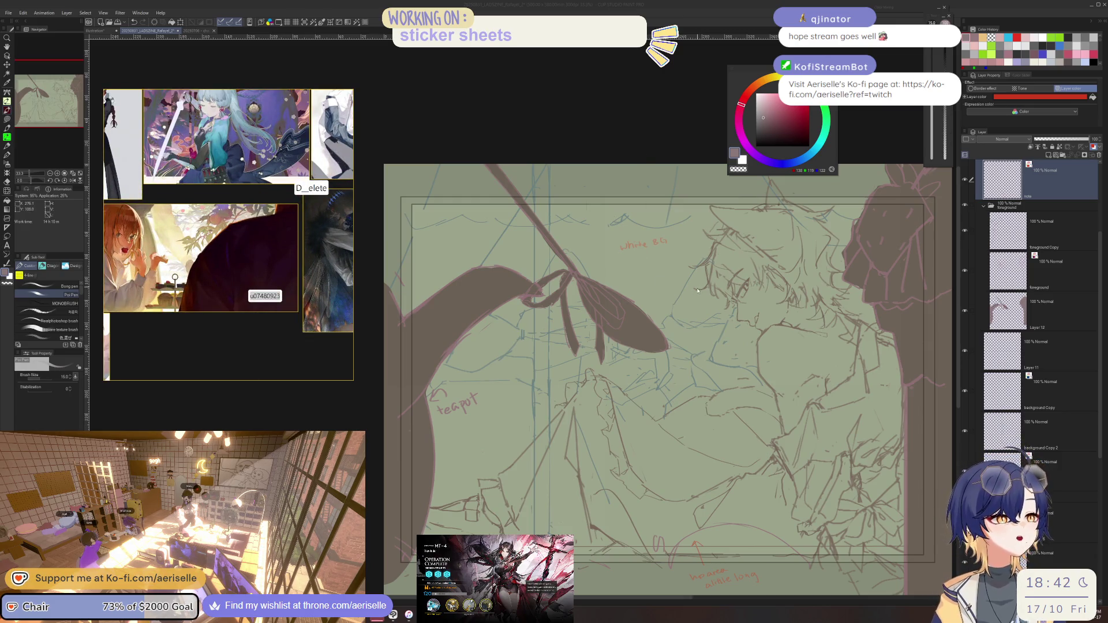
- Draw an orange line beside the figure's face and a second note line under 'white BG'
left_click_drag(701, 253, 664, 303)
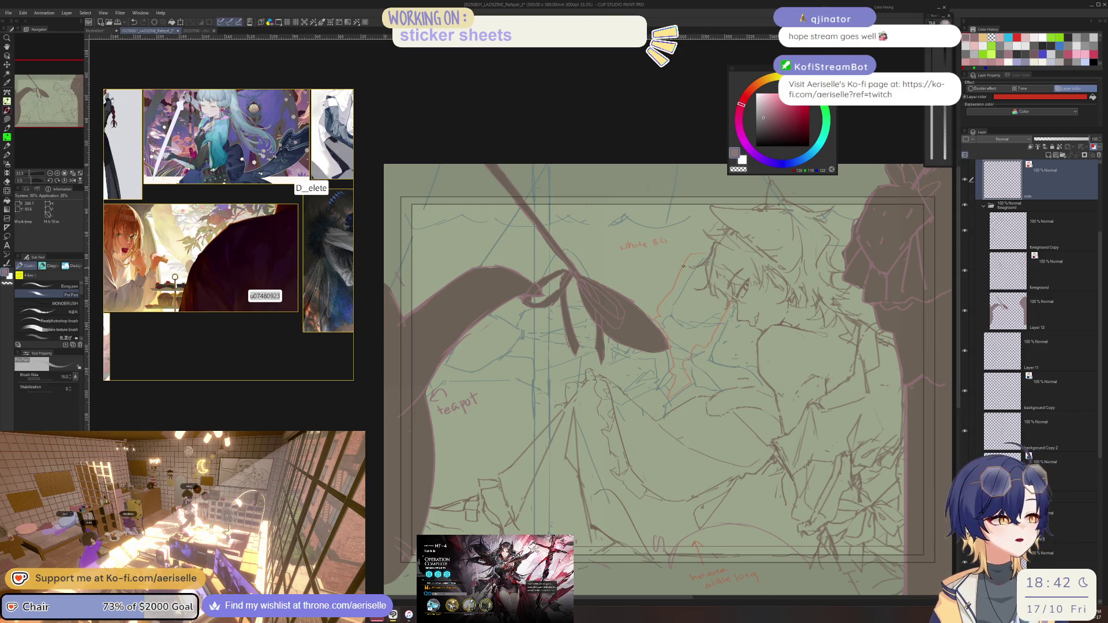
scroll(640, 267, "up", 2)
left_click_drag(630, 261, 644, 269)
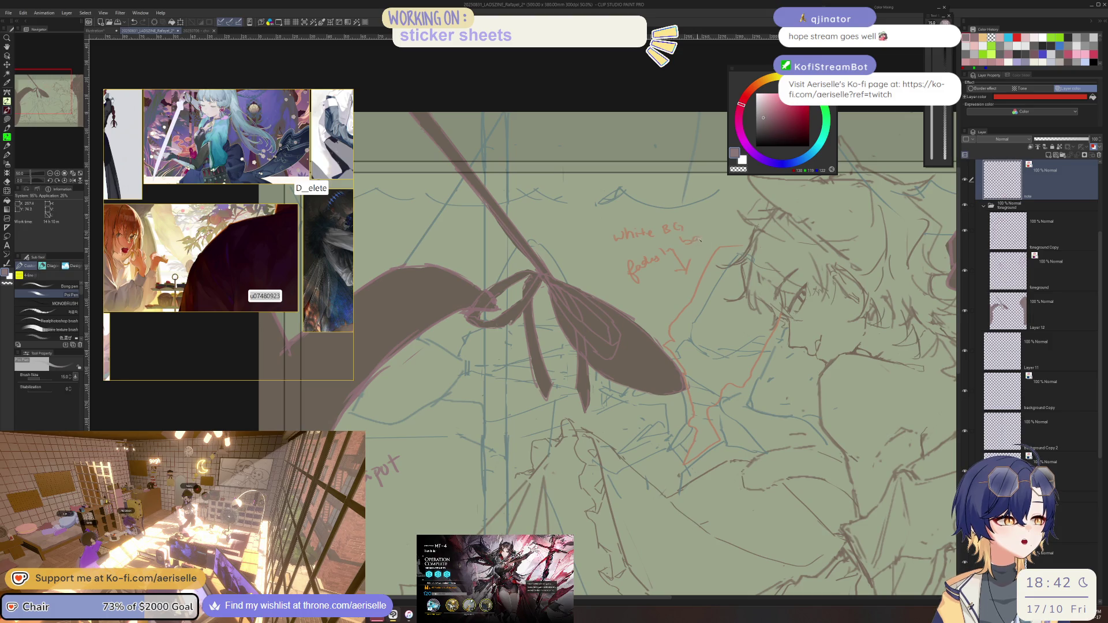
scroll(693, 247, "down", 2)
scroll(719, 253, "down", 2)
scroll(738, 259, "down", 1)
left_click_drag(738, 259, 719, 249)
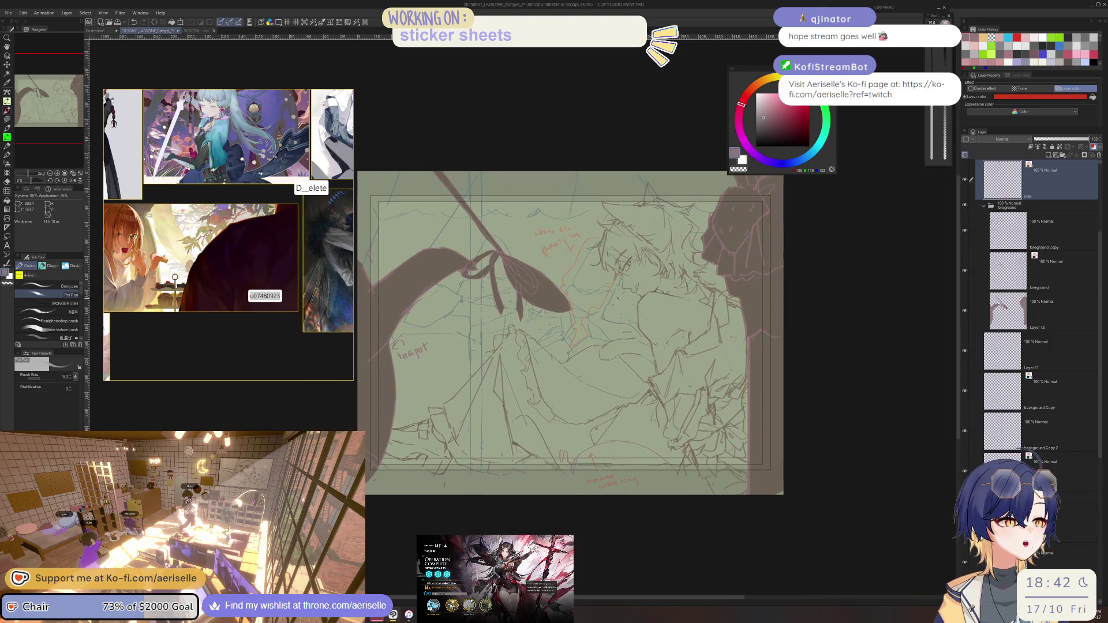
scroll(617, 261, "up", 2)
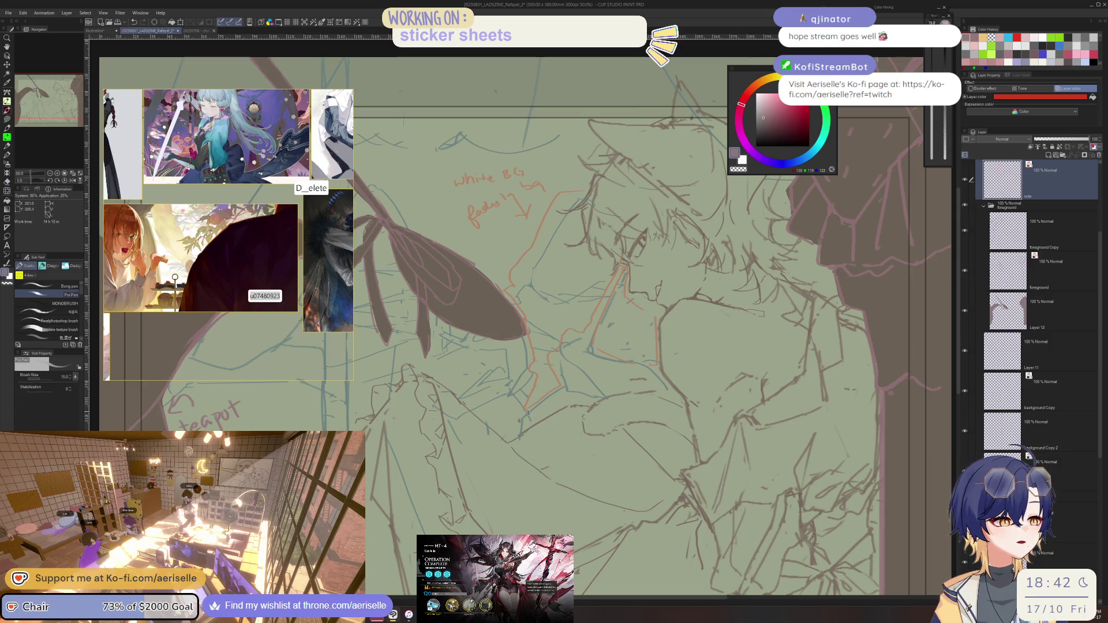
scroll(616, 384, "down", 3)
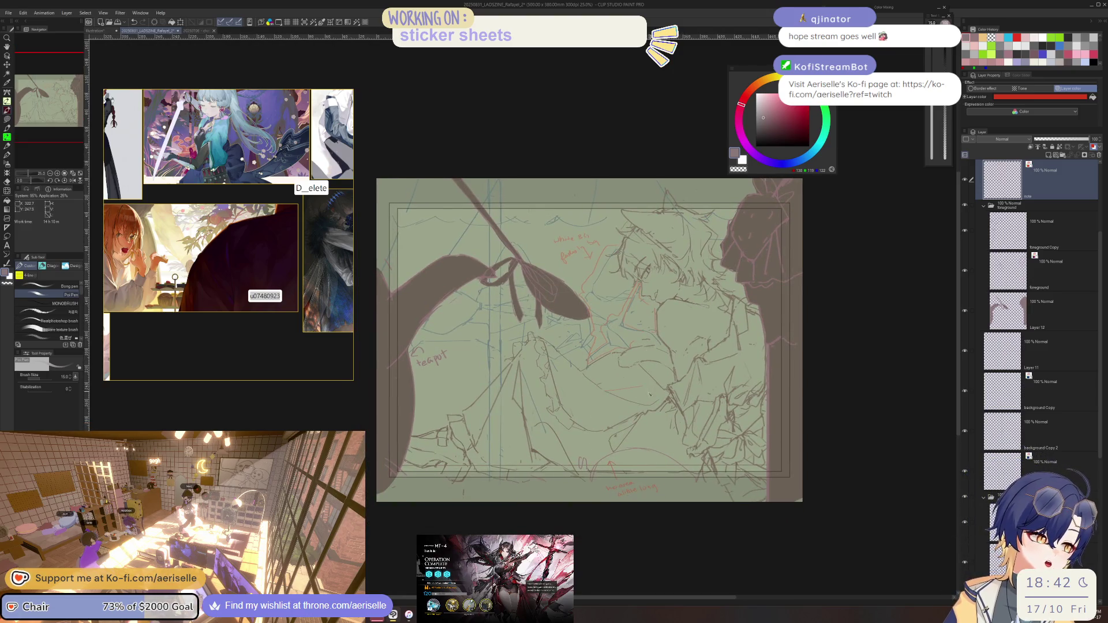
scroll(626, 388, "up", 2)
key("b")
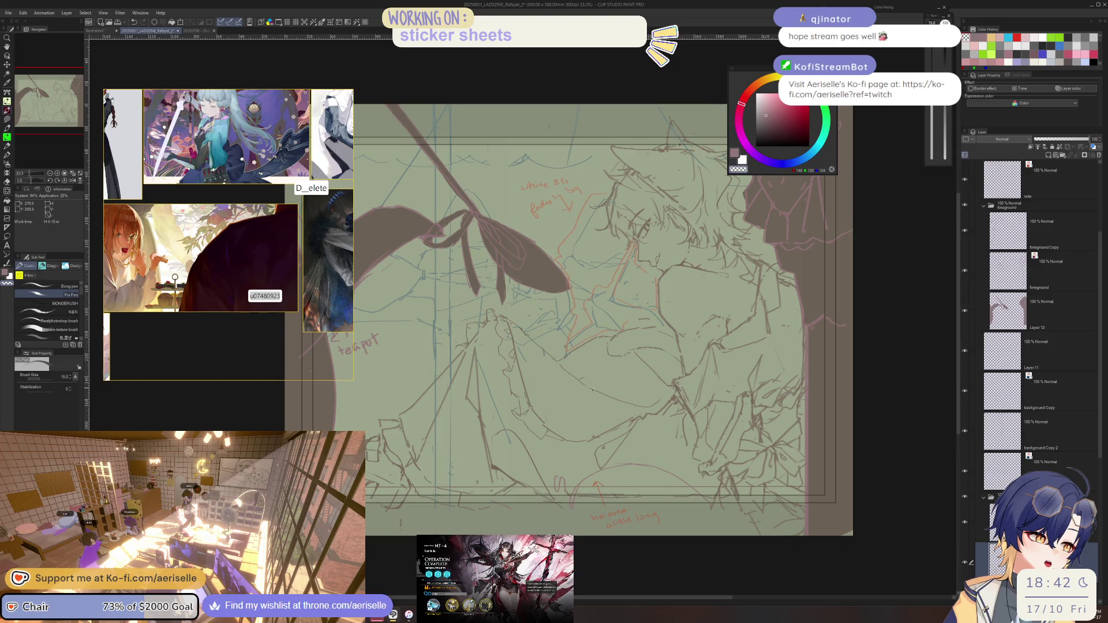
scroll(640, 382, "up", 2)
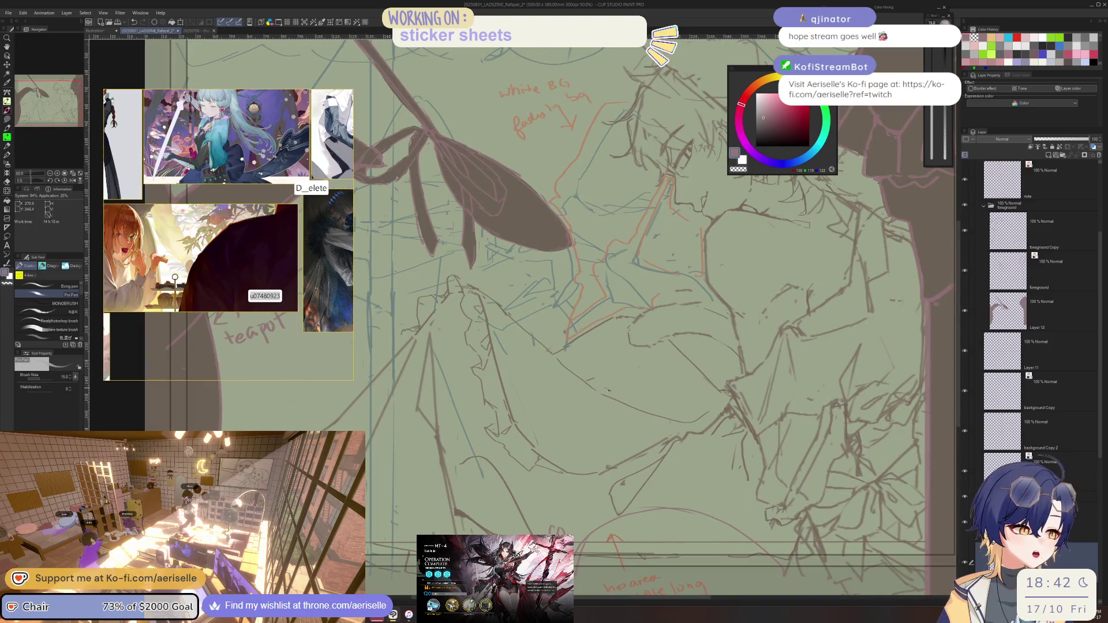
scroll(674, 388, "down", 5)
scroll(691, 350, "up", 6)
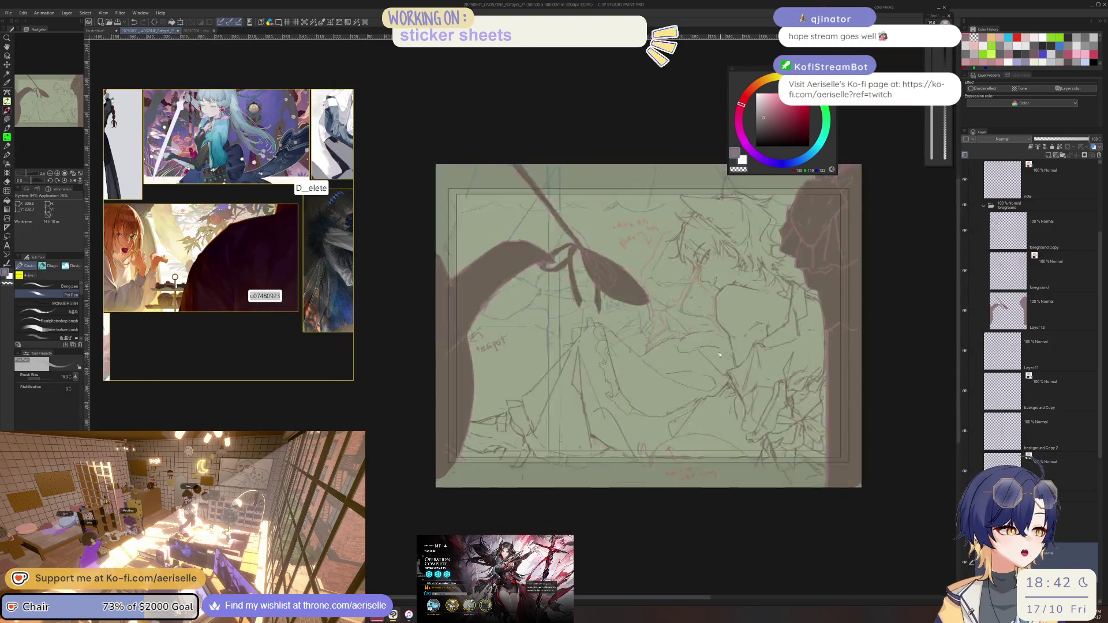